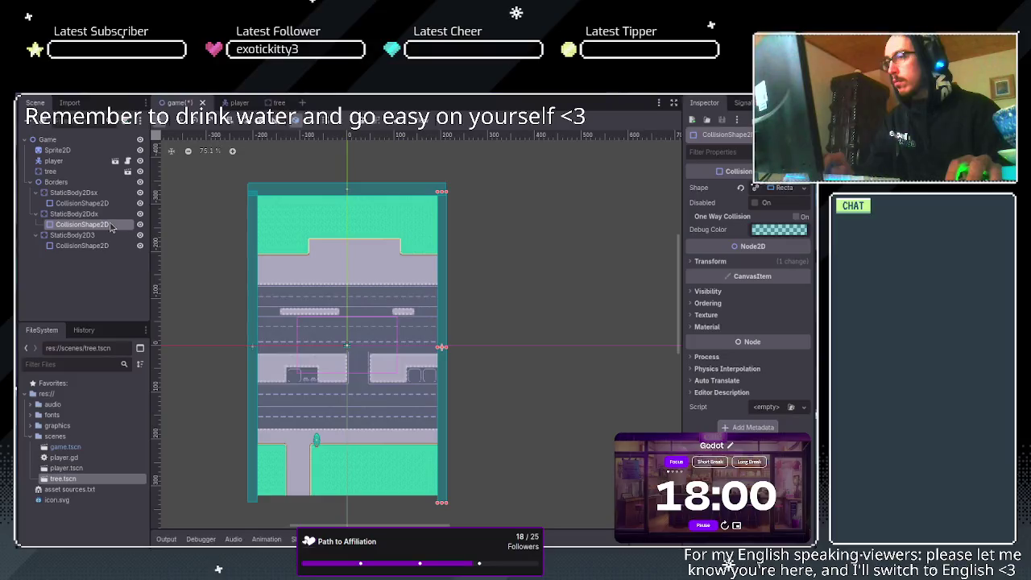
Check the border bodies' collision shapes and rename StaticBody2D3 to StaticBody2D3up.
click(109, 214)
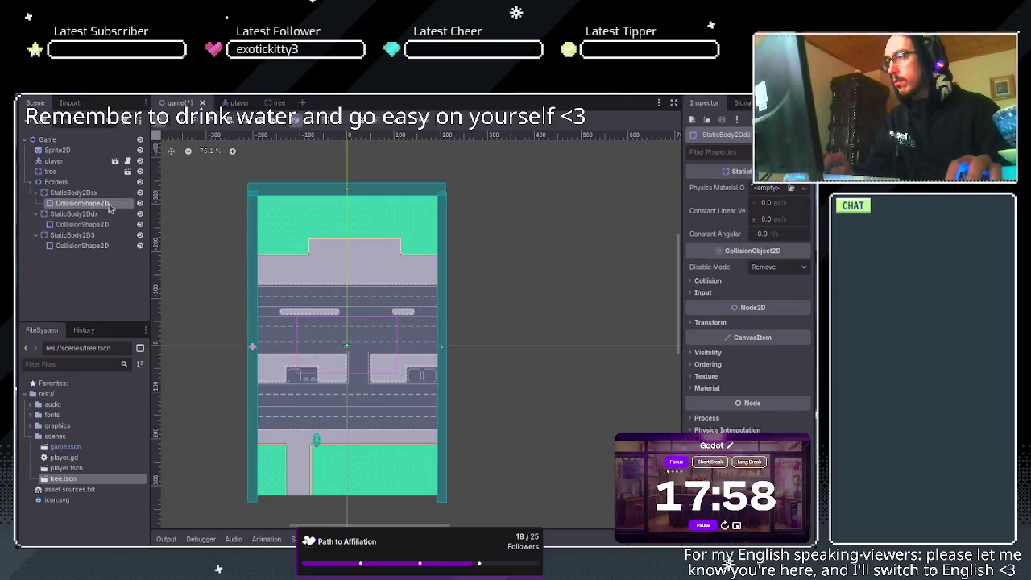
click(109, 204)
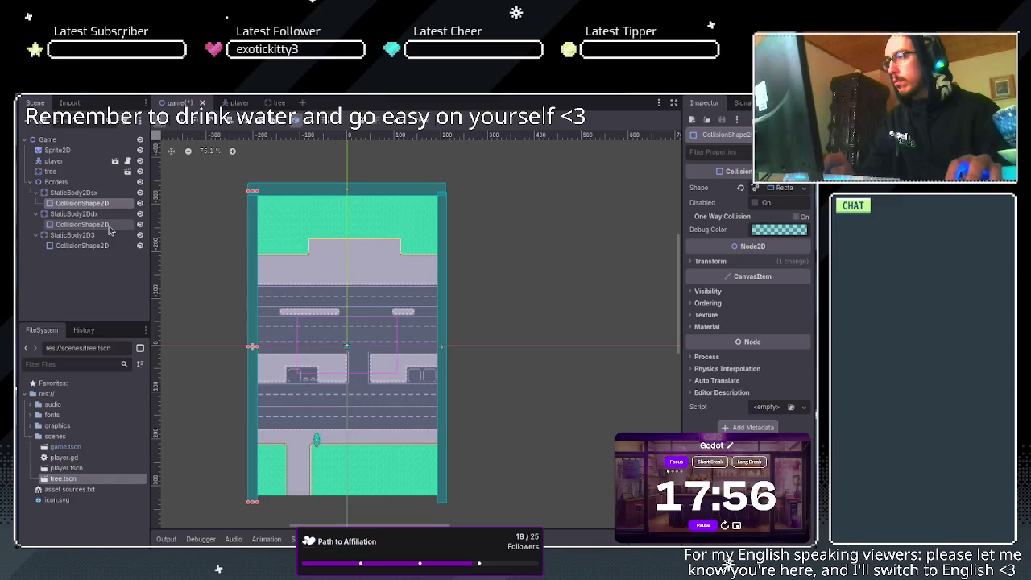
click(109, 226)
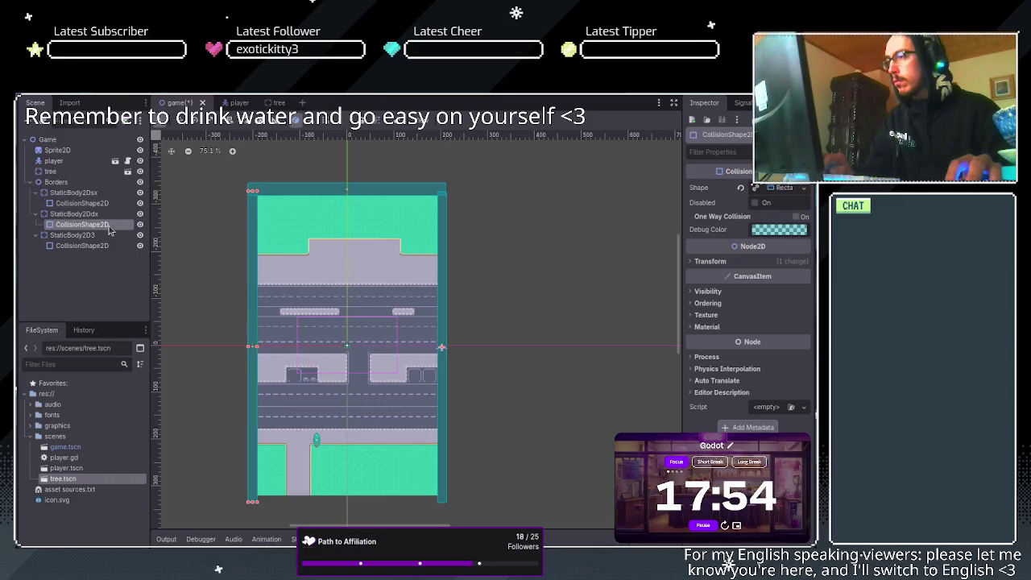
click(107, 236)
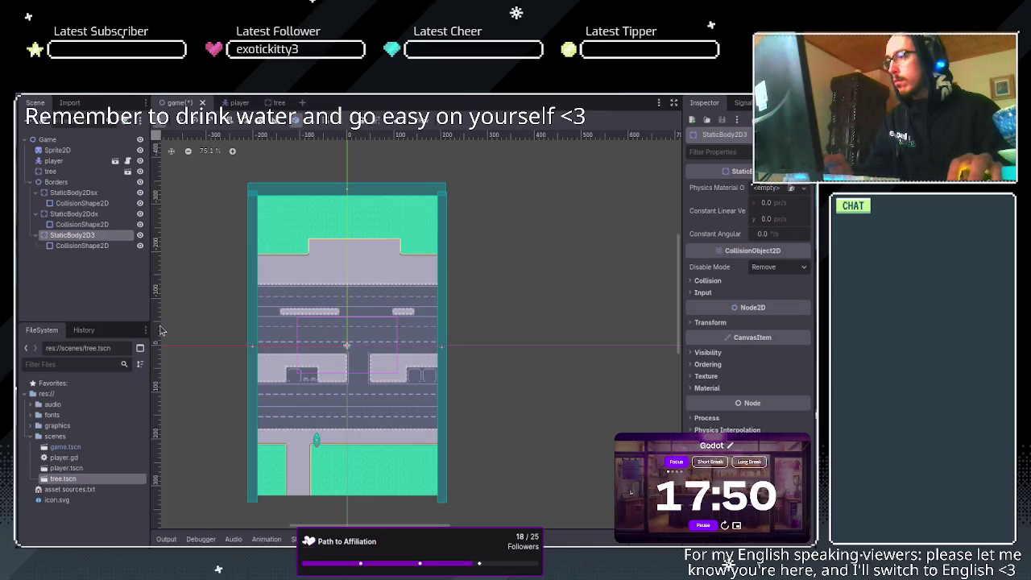
text(up)
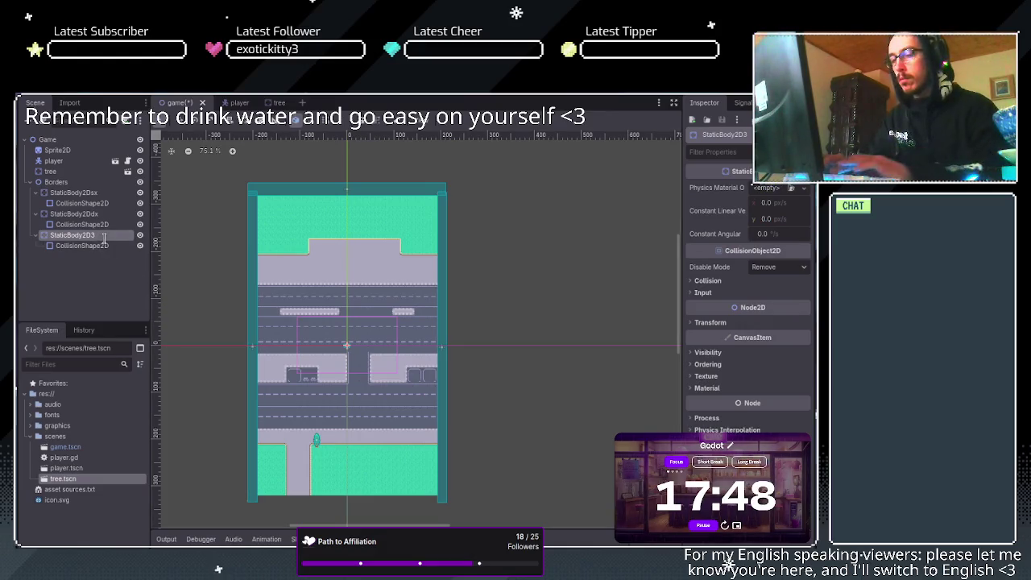
key(Return)
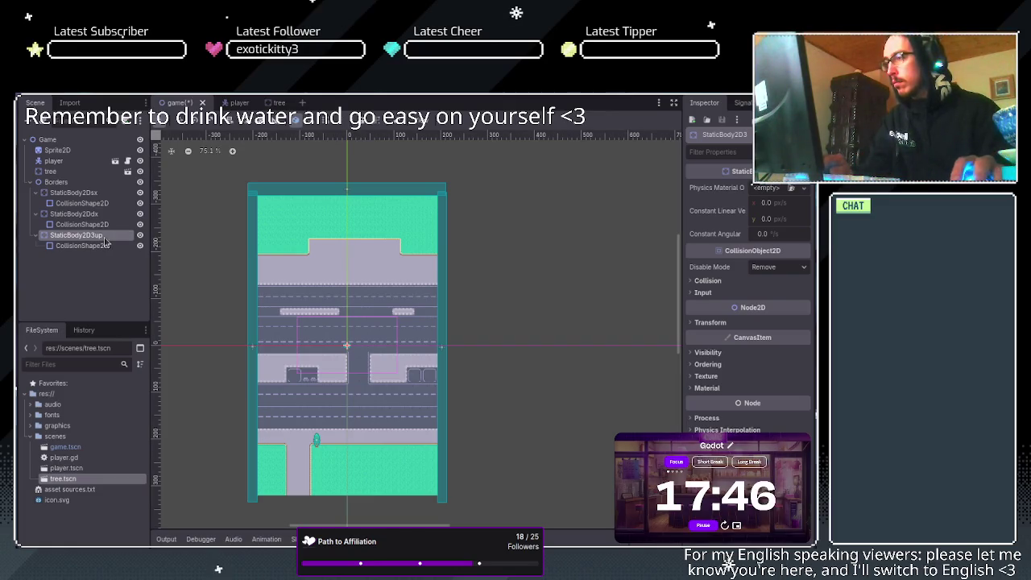
Duplicate StaticBody2D3up and name the copy StaticBody2D3down.
key(ctrl+d)
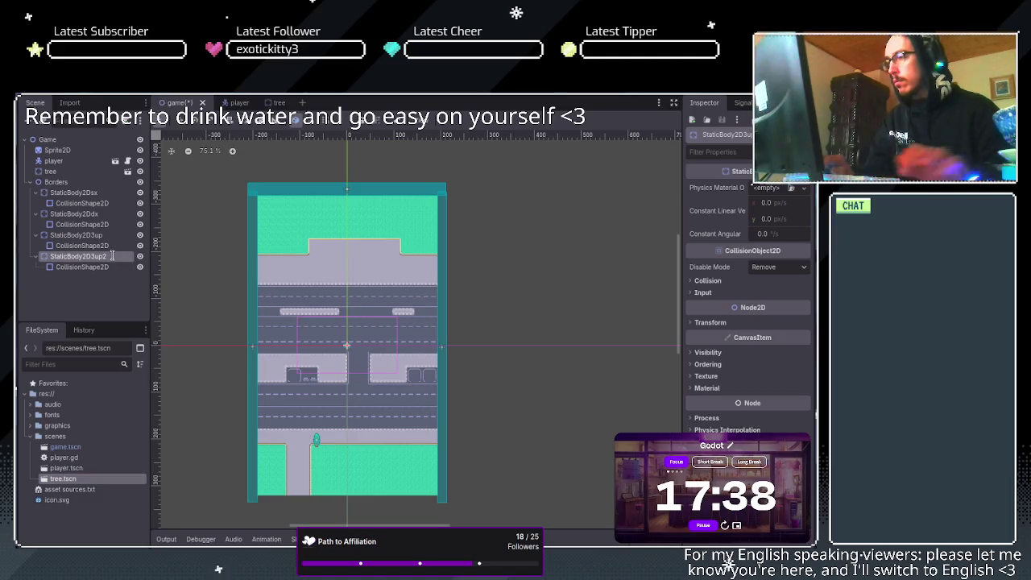
text(down)
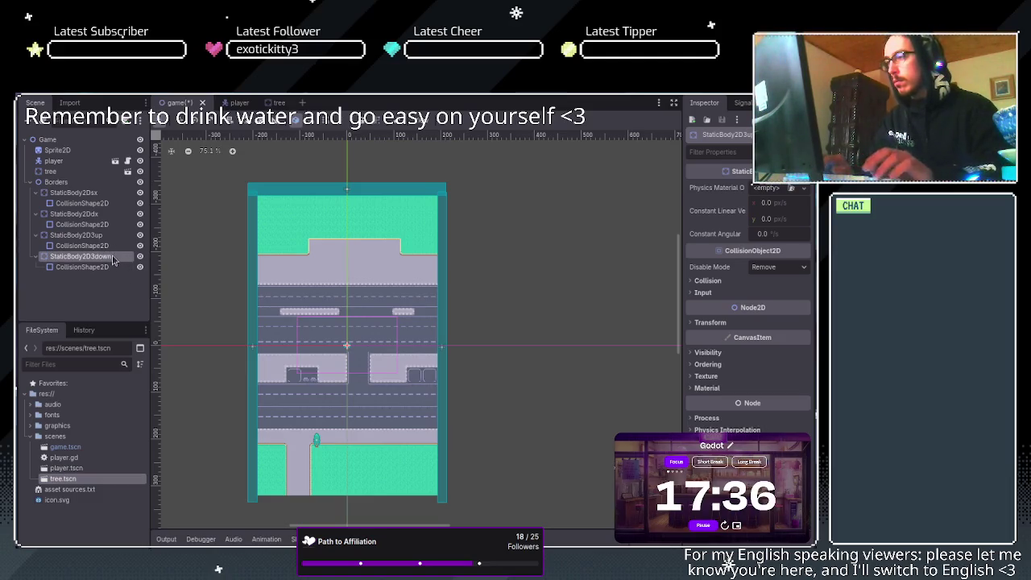
key(Down)
Drag the StaticBody2D3down collision shape down to the map's bottom edge.
drag(327, 194, 331, 502)
scroll(331, 504, up, 6)
scroll(331, 504, up, 1)
scroll(376, 332, down, 5)
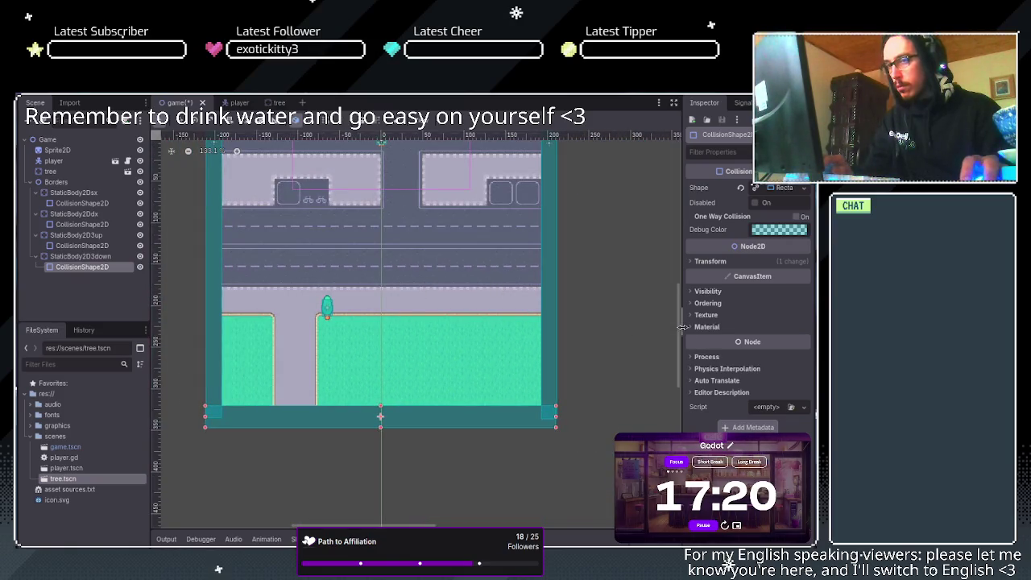
scroll(492, 282, down, 5)
scroll(419, 266, up, 6)
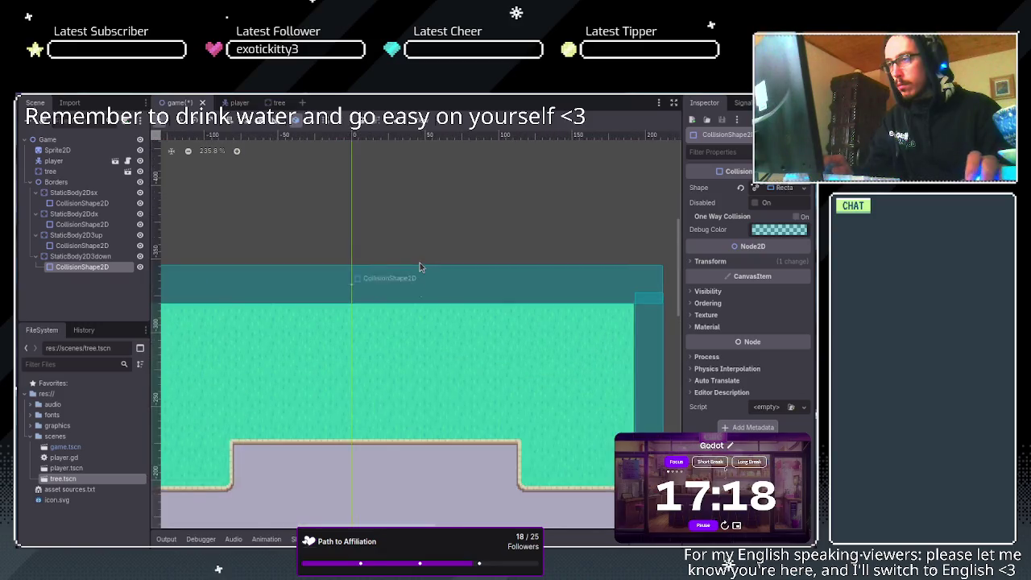
scroll(417, 289, up, 2)
scroll(512, 323, down, 3)
scroll(654, 352, up, 1)
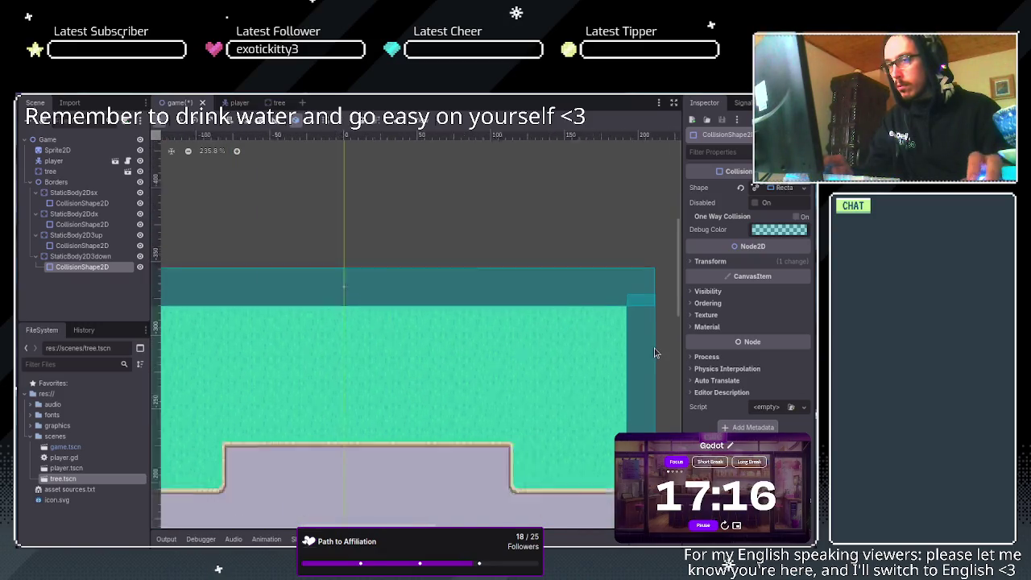
scroll(644, 351, up, 4)
scroll(629, 348, up, 2)
Nudge the right wall's collision shape to line the map's right edge, then deselect.
click(626, 342)
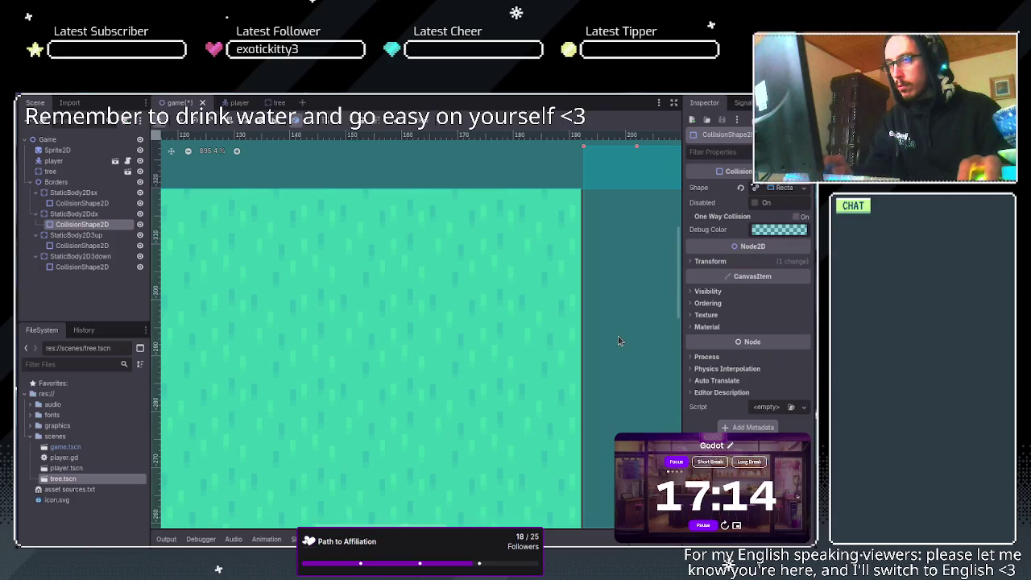
drag(615, 341, 616, 336)
scroll(617, 339, down, 2)
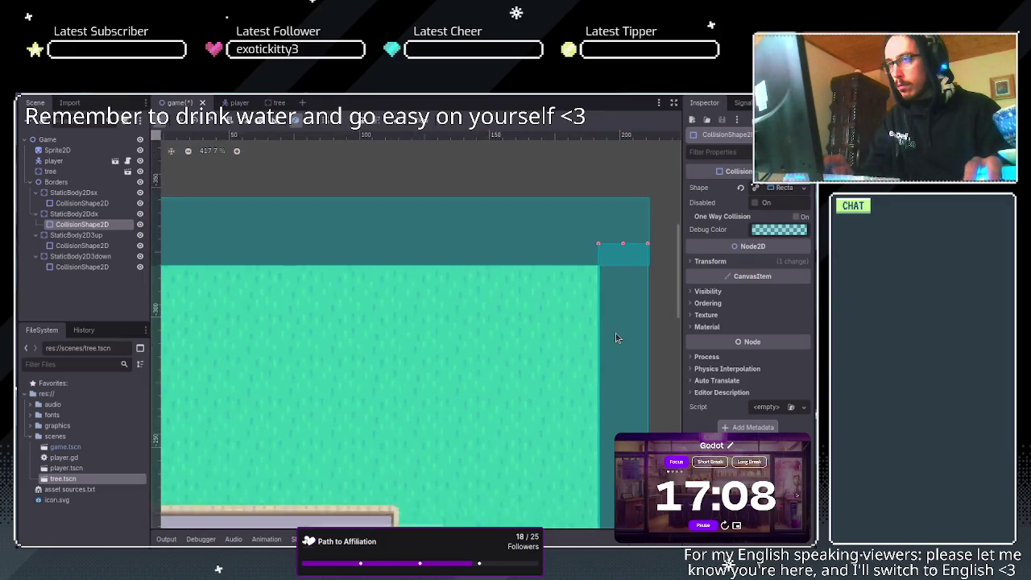
scroll(334, 350, down, 3)
scroll(177, 350, up, 3)
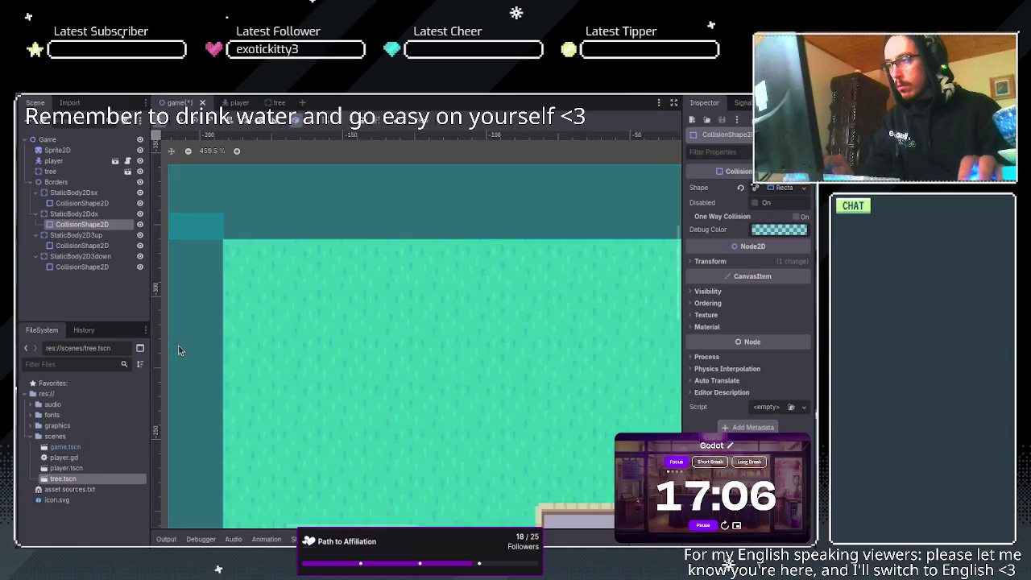
scroll(185, 341, up, 7)
scroll(261, 339, down, 17)
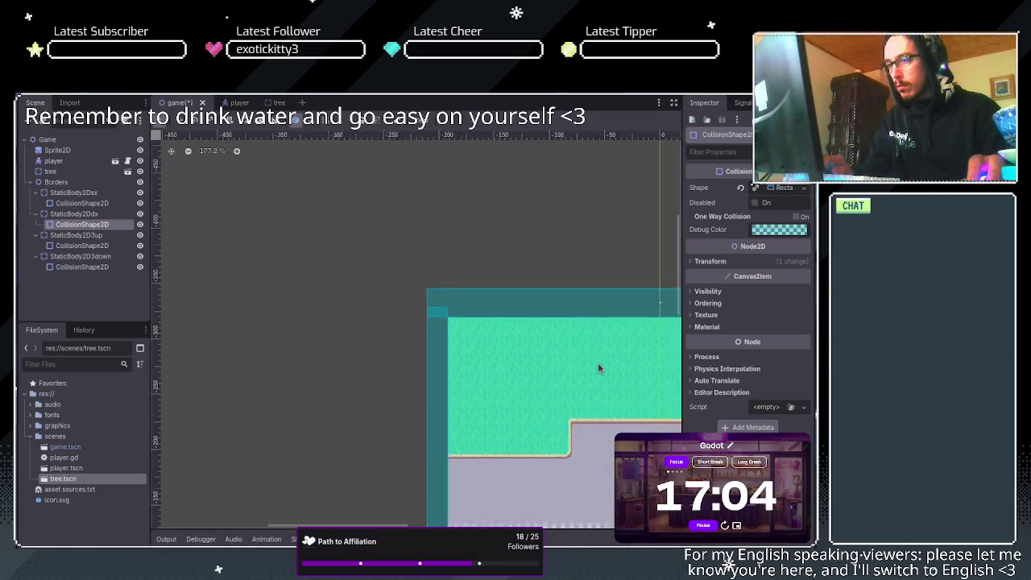
scroll(598, 369, down, 1)
mouse_move(339, 525)
mouse_down()
mouse_move(376, 525)
mouse_move(364, 525)
mouse_up()
scroll(491, 346, down, 4)
drag(681, 266, 680, 294)
scroll(598, 314, down, 2)
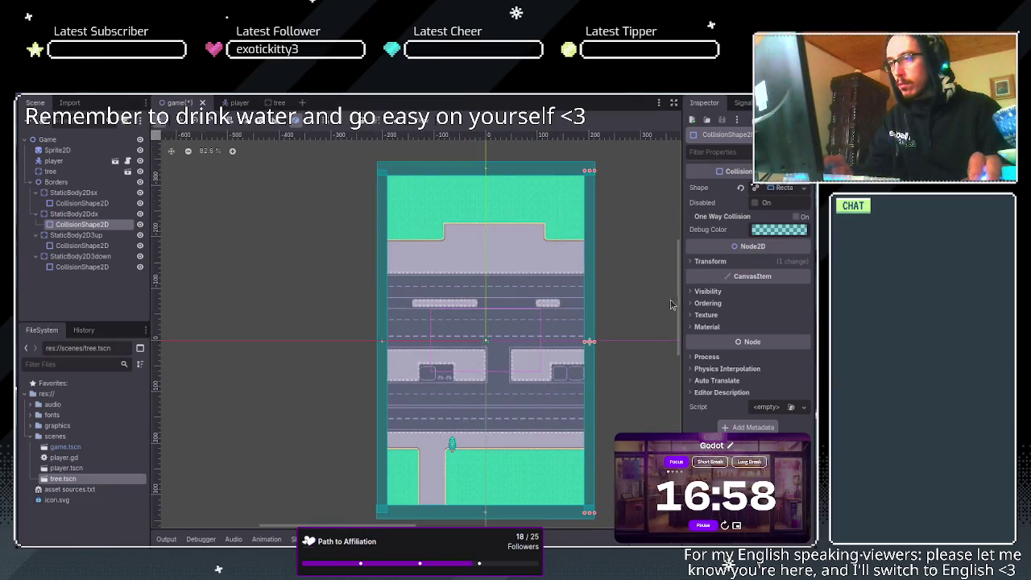
scroll(484, 331, up, 1)
scroll(484, 322, up, 5)
scroll(483, 303, down, 6)
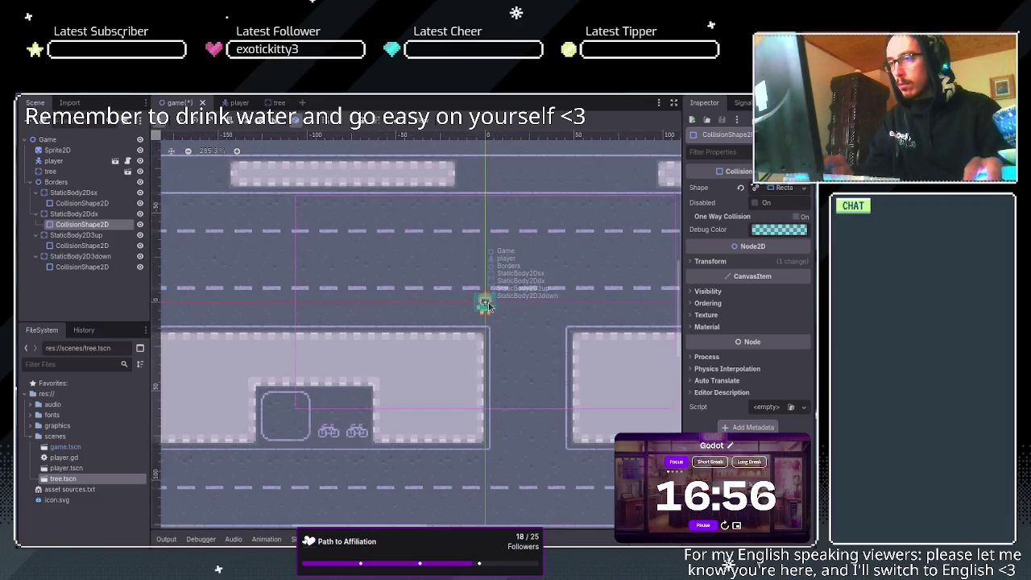
scroll(485, 306, up, 5)
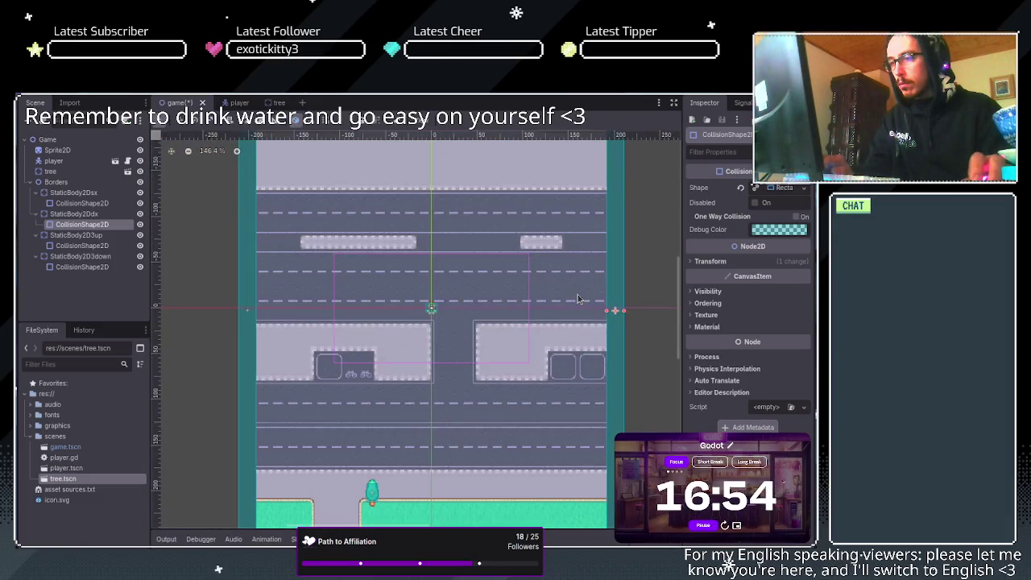
click(56, 298)
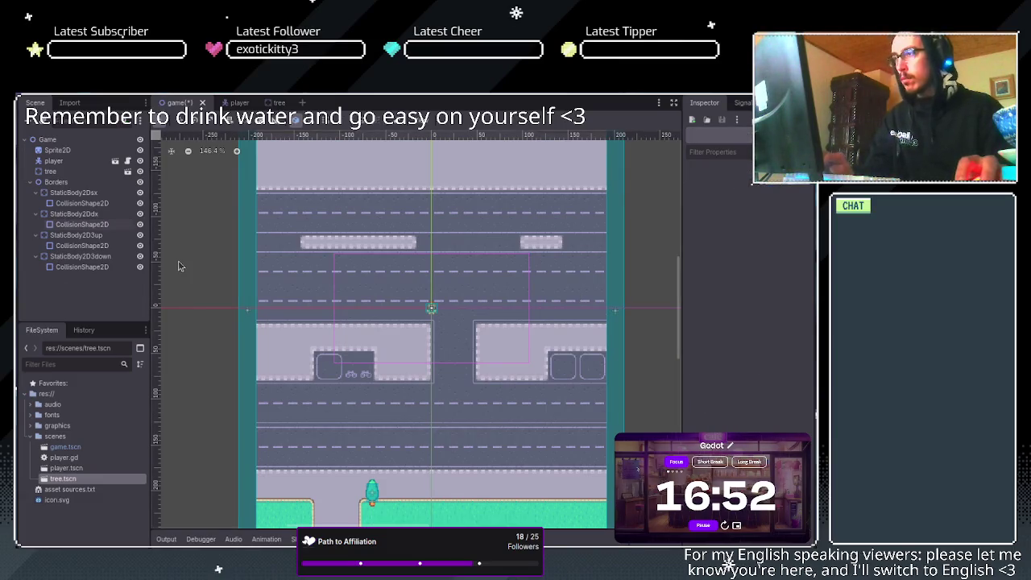
Save the game scene, run the project to test the borders, then stop it.
key(ctrl+s)
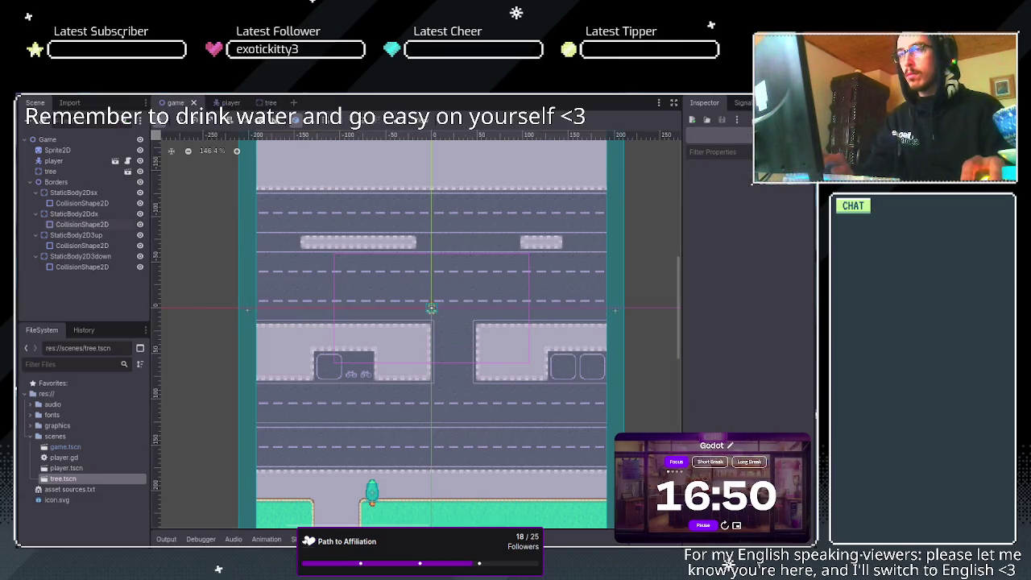
key(F5)
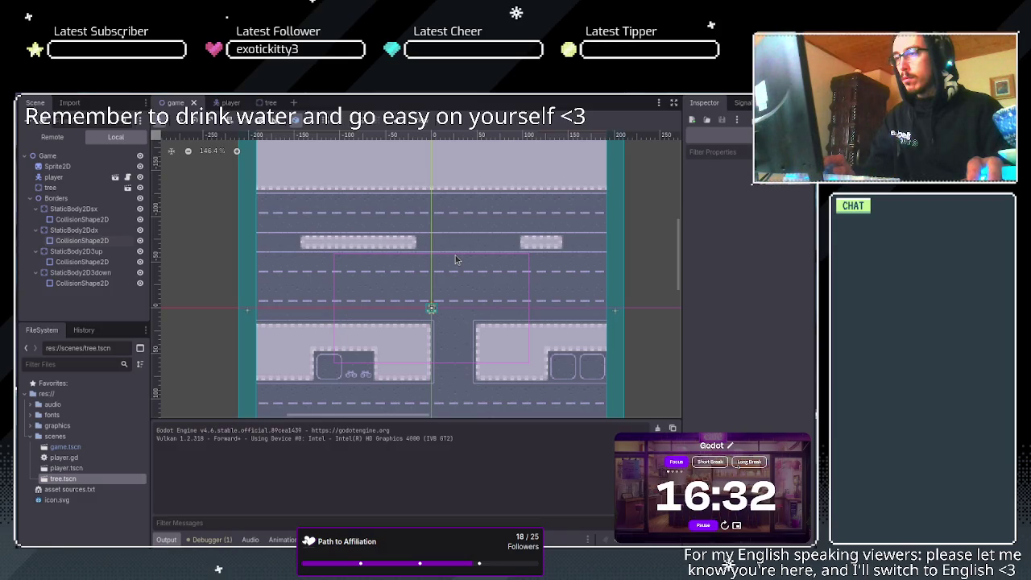
key(F8)
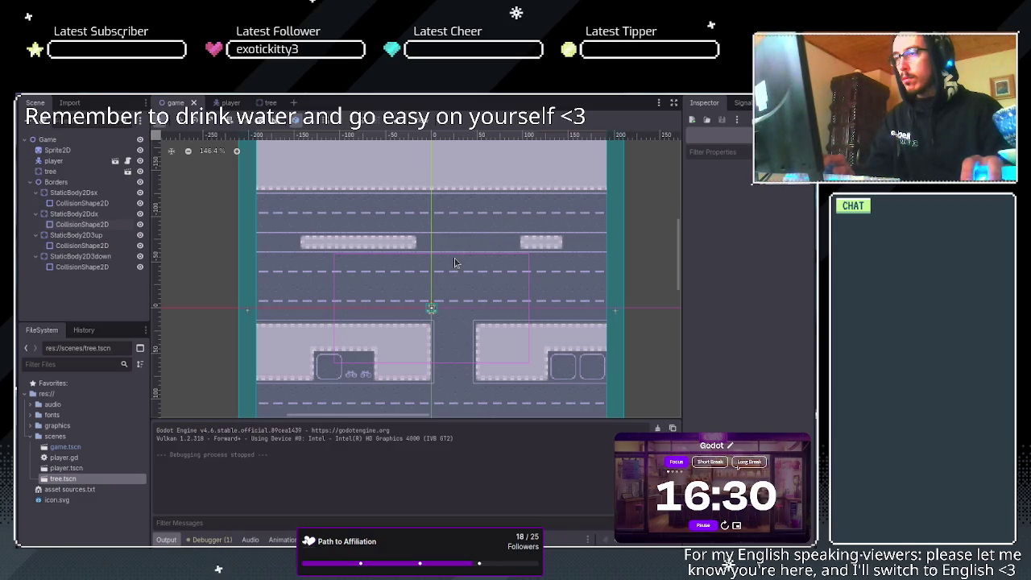
scroll(465, 278, down, 6)
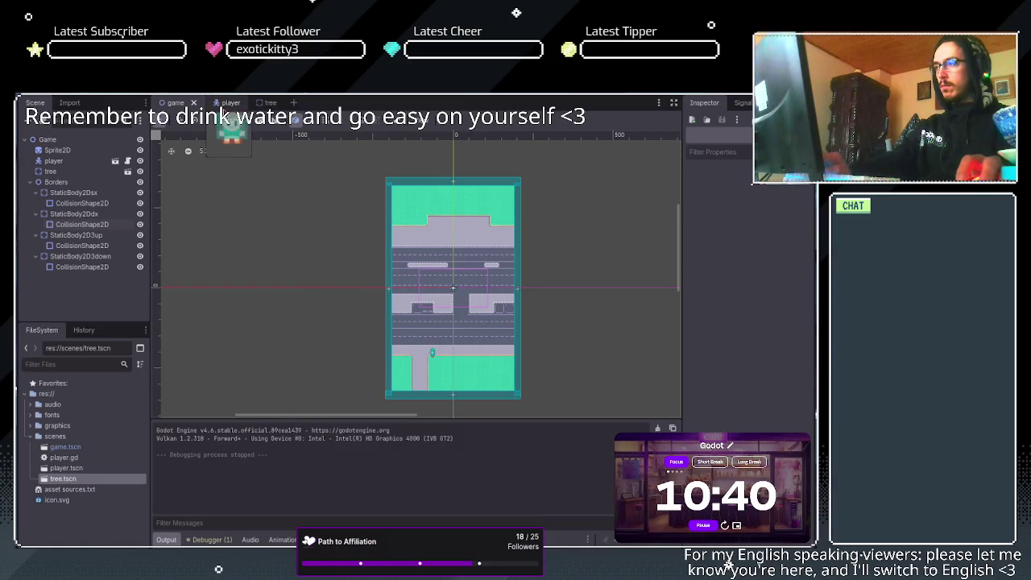
In the player scene, delete the static Sprite2D node.
click(227, 104)
click(75, 151)
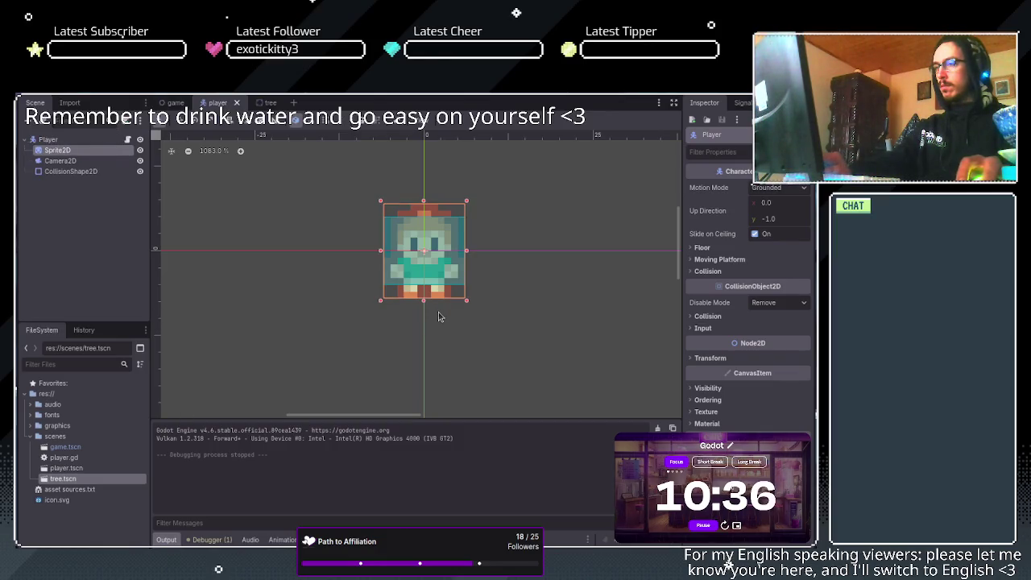
key(Delete)
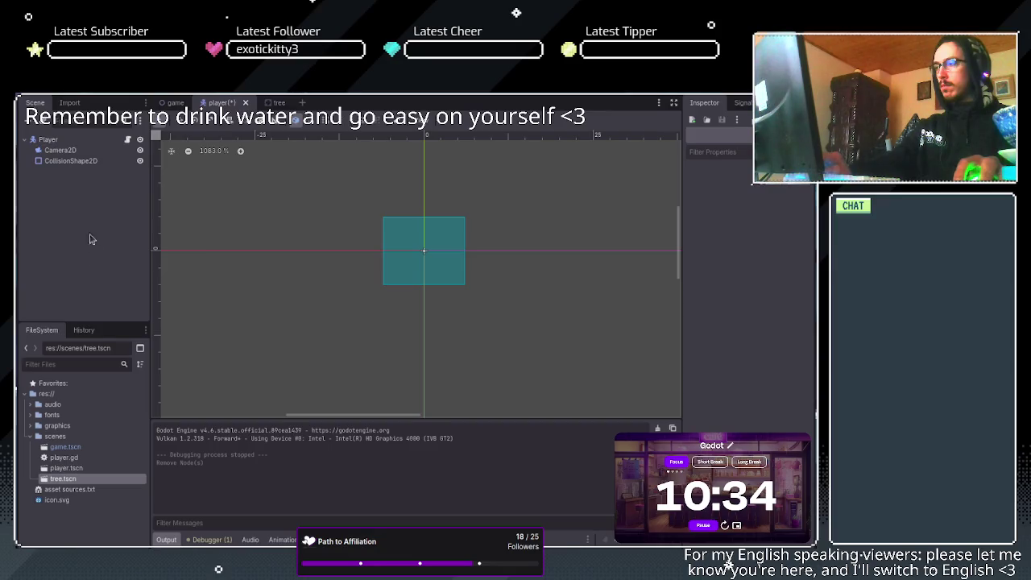
Add an AnimatedSprite2D under Player, move it to the first child, and select it.
click(79, 142)
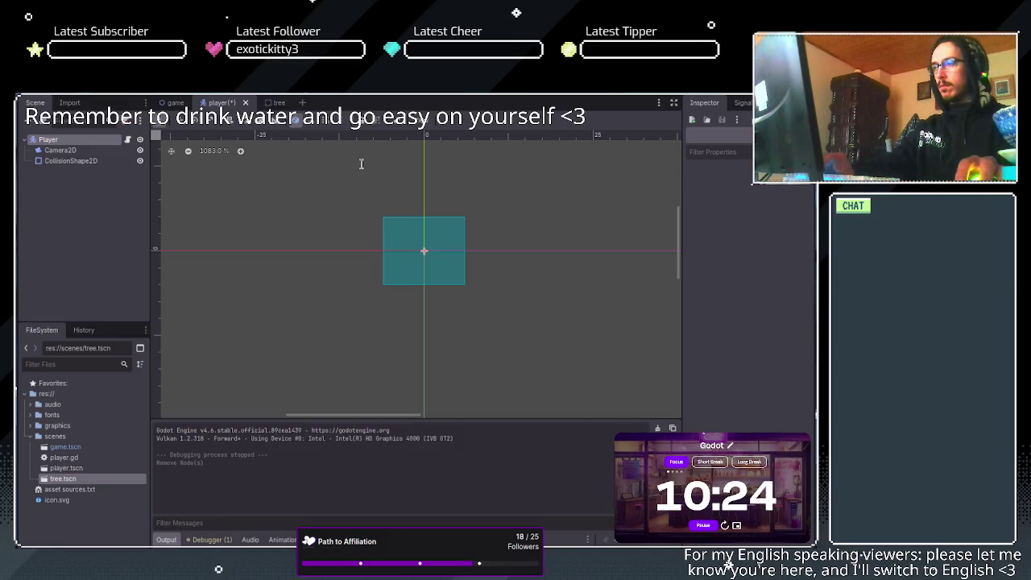
key(Return)
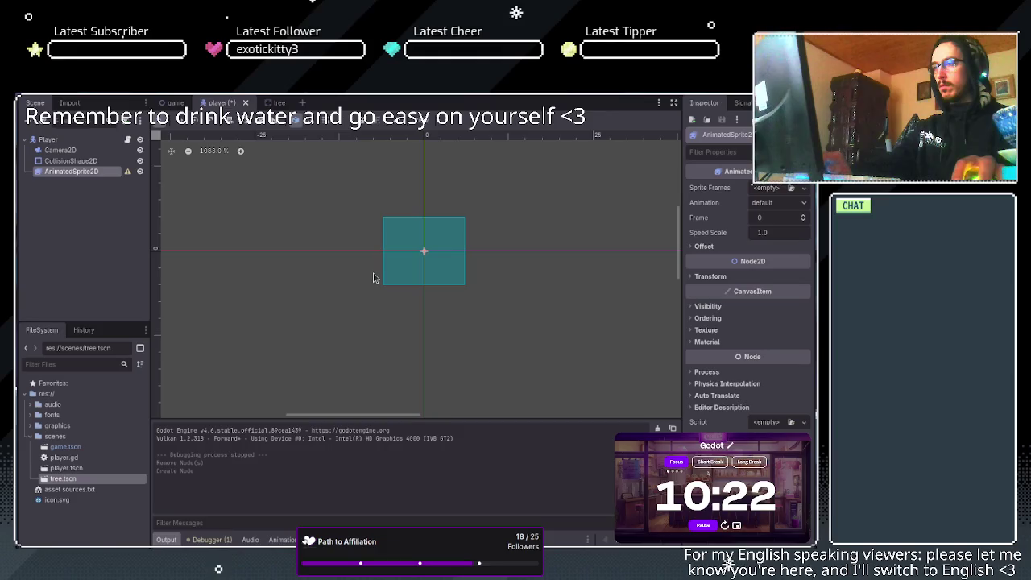
drag(88, 172, 84, 146)
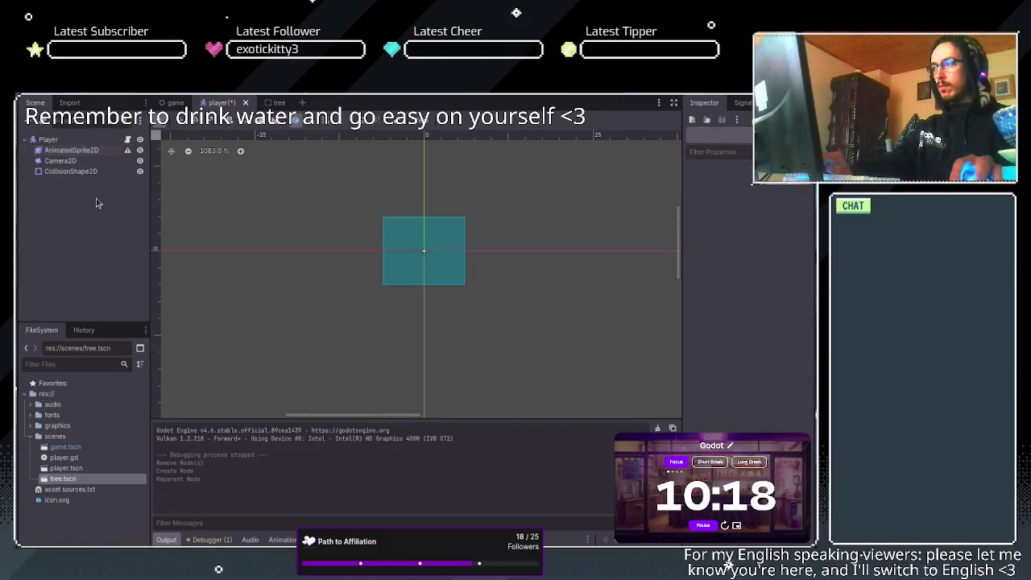
click(93, 151)
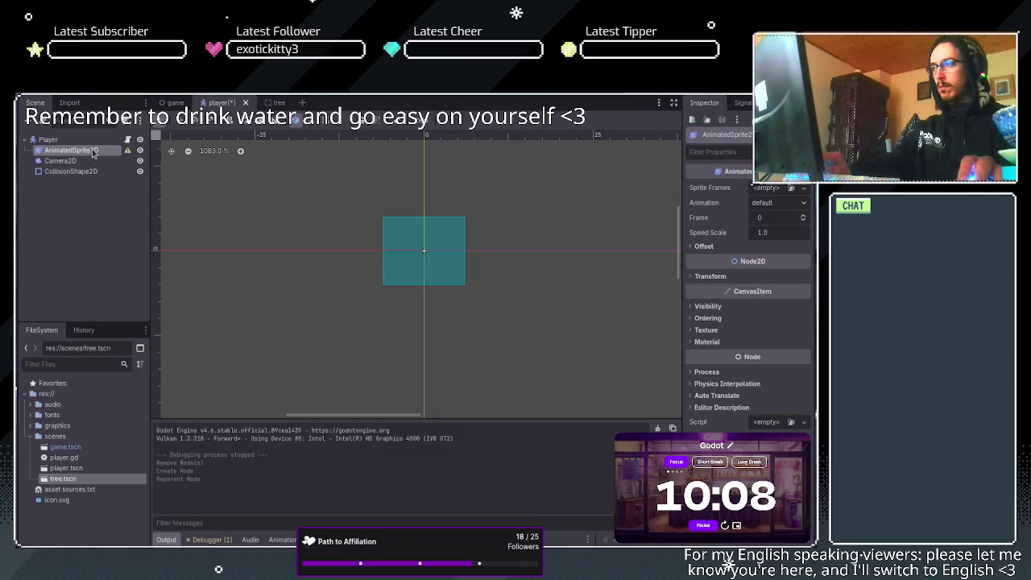
click(93, 153)
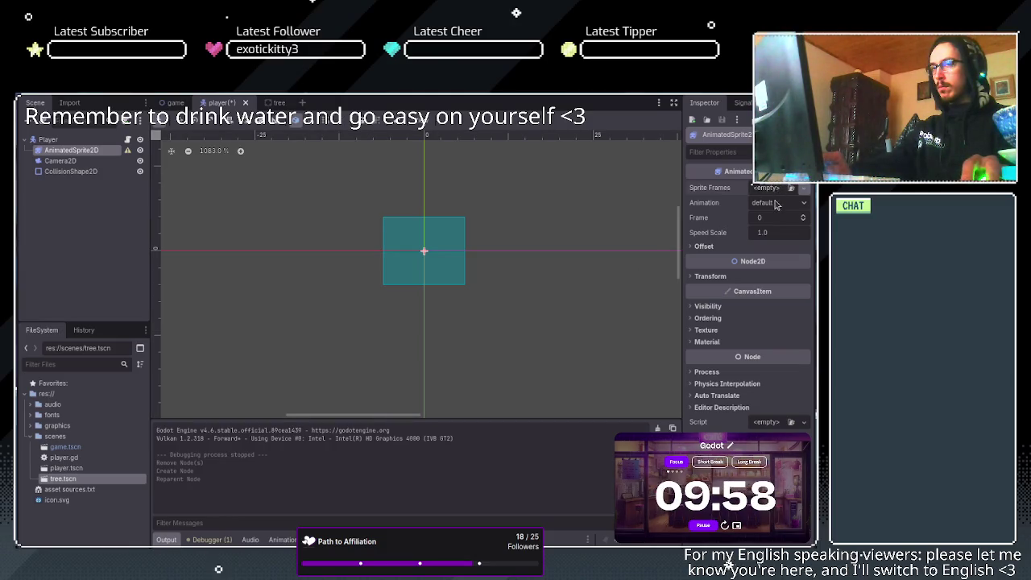
Assign a new SpriteFrames resource, drop player_tileset.png in as a frame, then delete that frame.
click(776, 217)
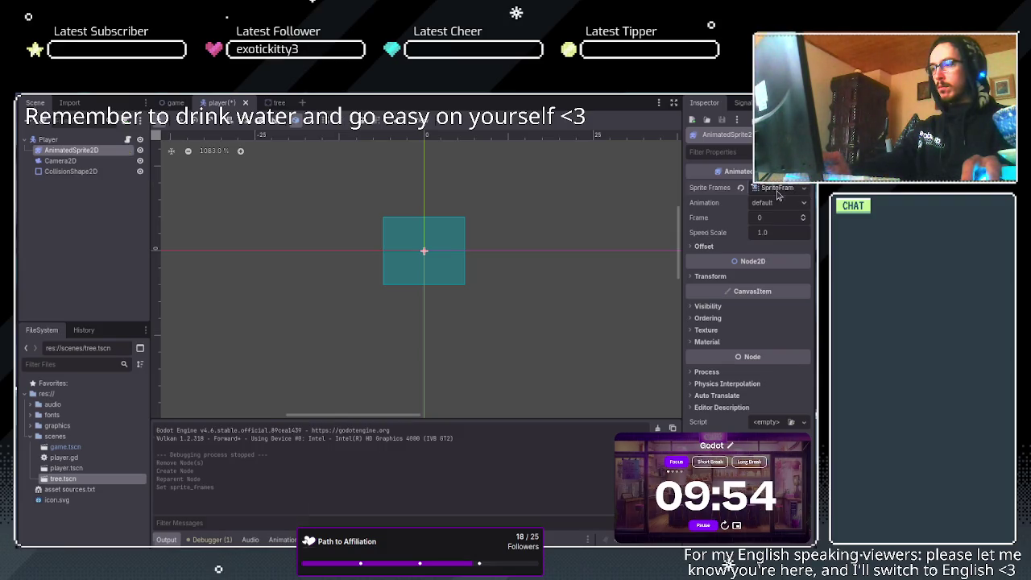
click(778, 191)
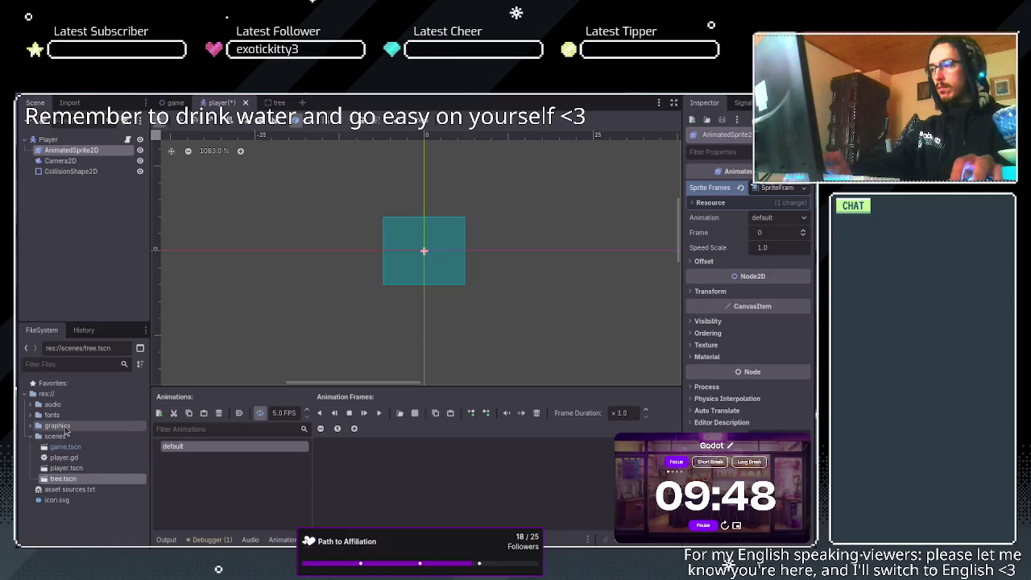
click(30, 427)
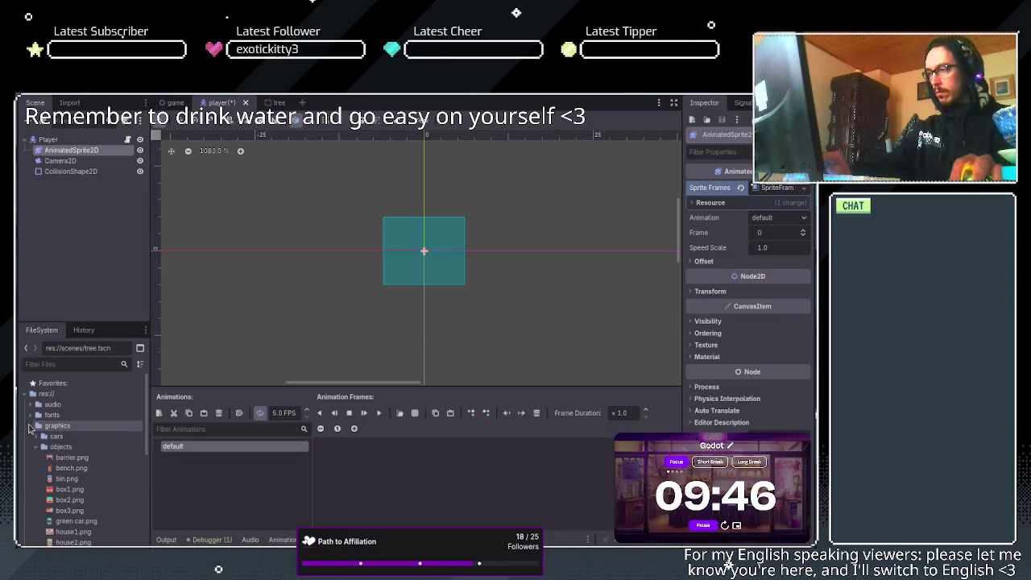
click(36, 448)
click(36, 458)
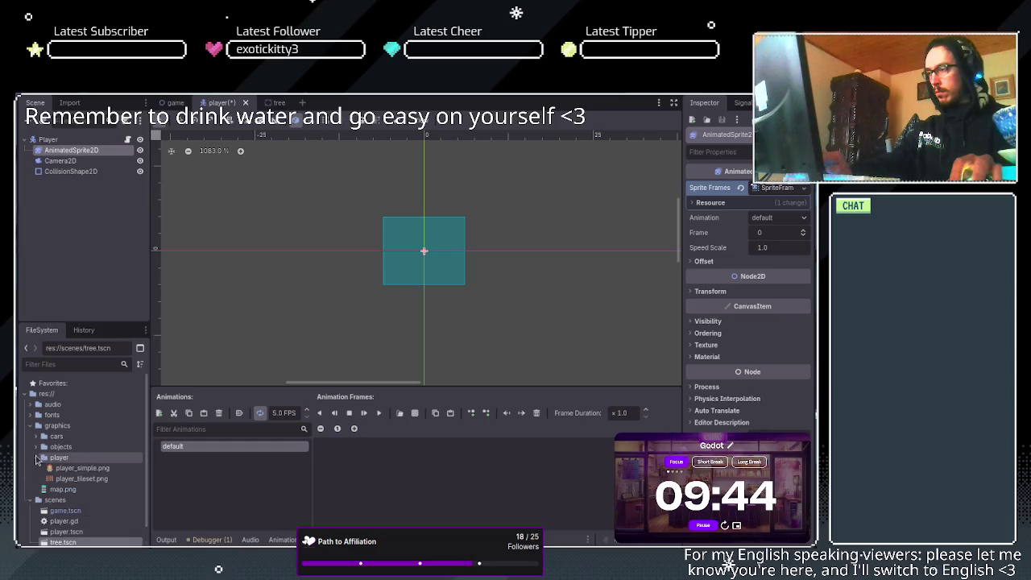
drag(80, 479, 430, 482)
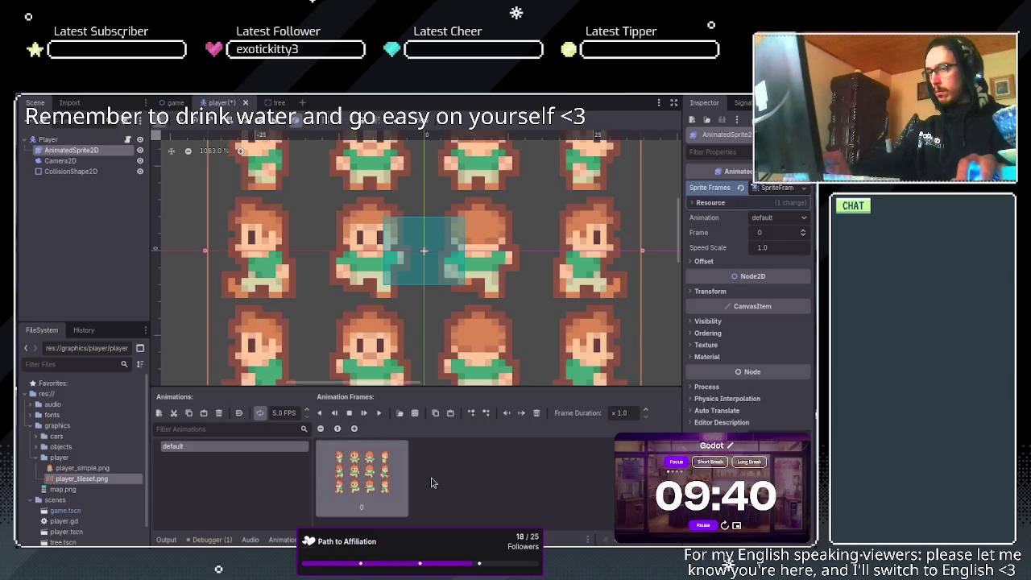
scroll(437, 308, down, 3)
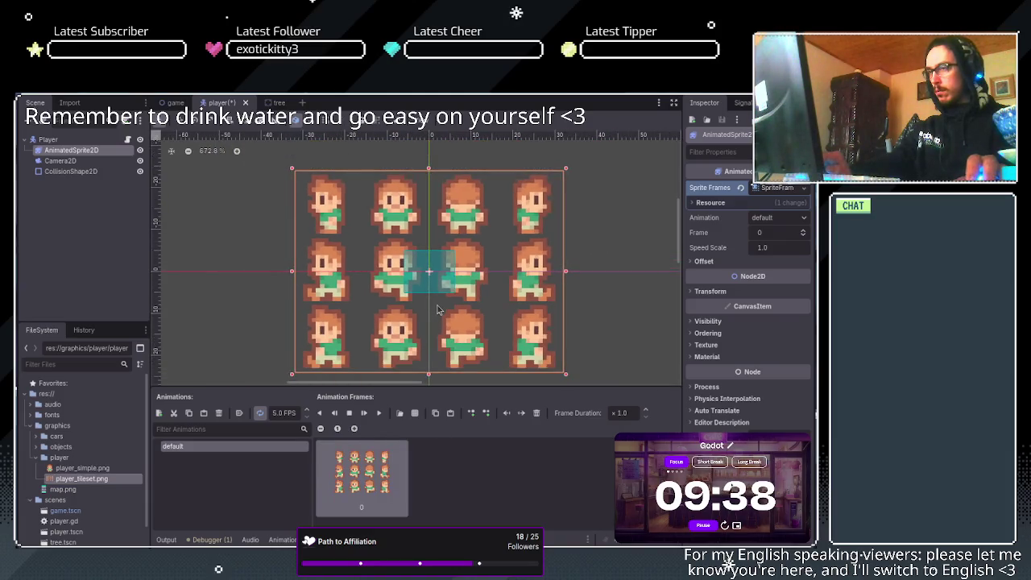
scroll(437, 309, up, 1)
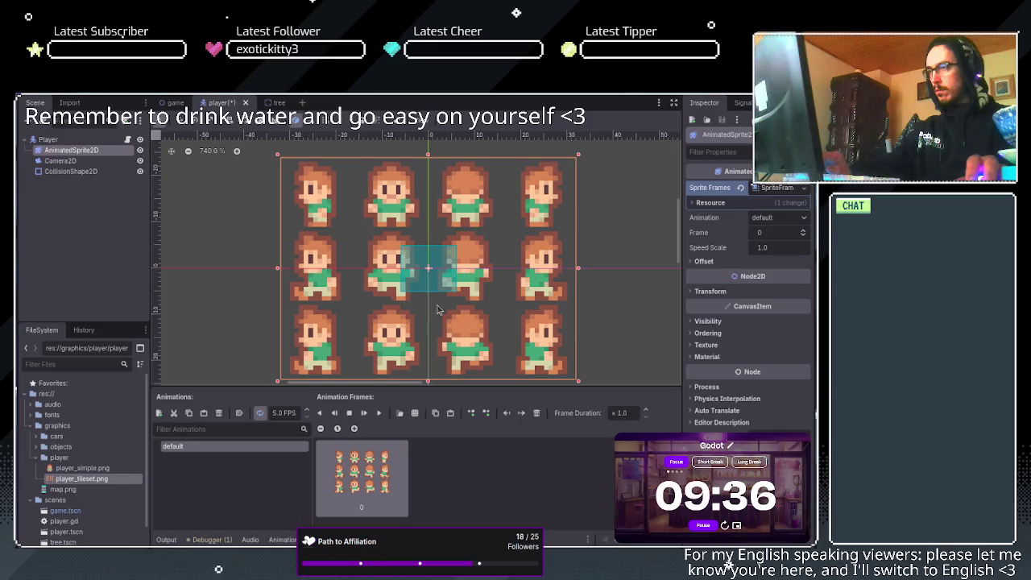
scroll(437, 309, down, 1)
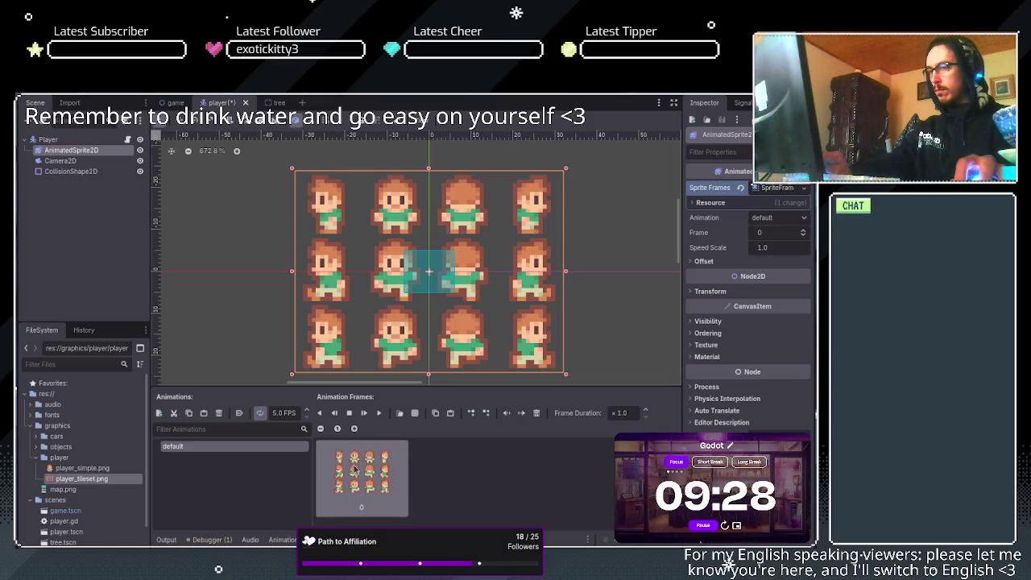
key(Delete)
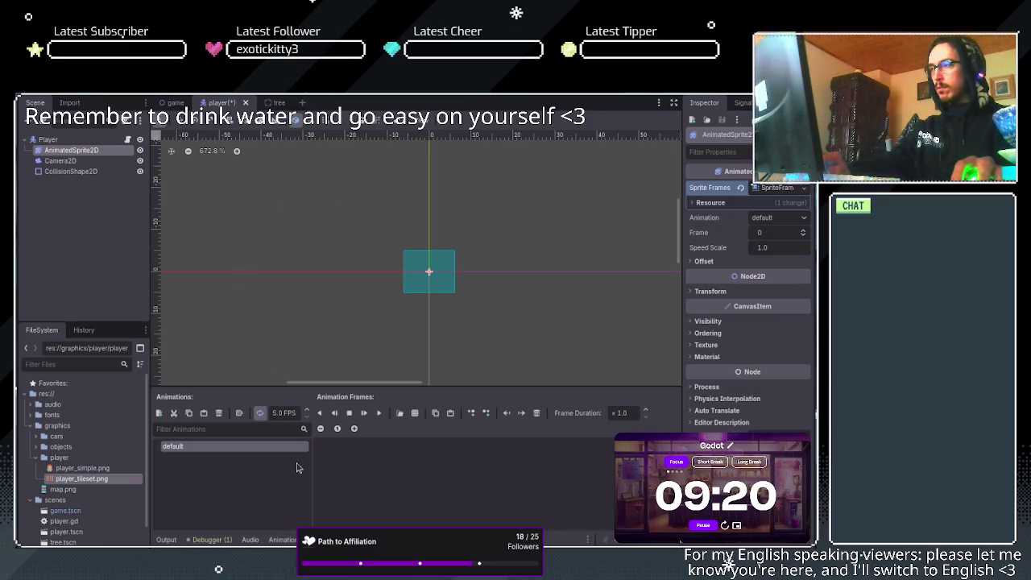
Remove an extra new_animation, rename 'default' to 'left', and paste three character frames.
click(159, 412)
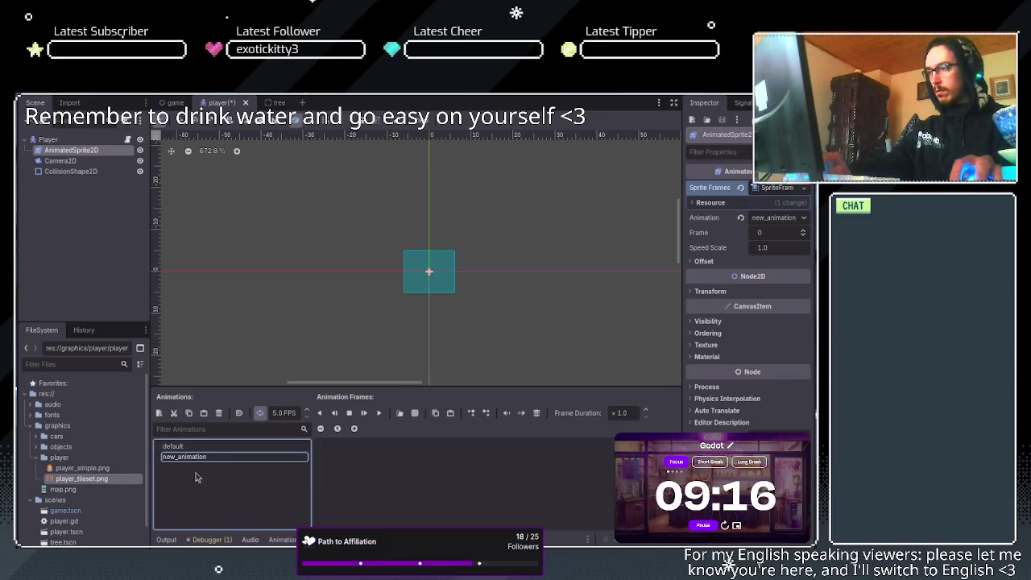
key(Return)
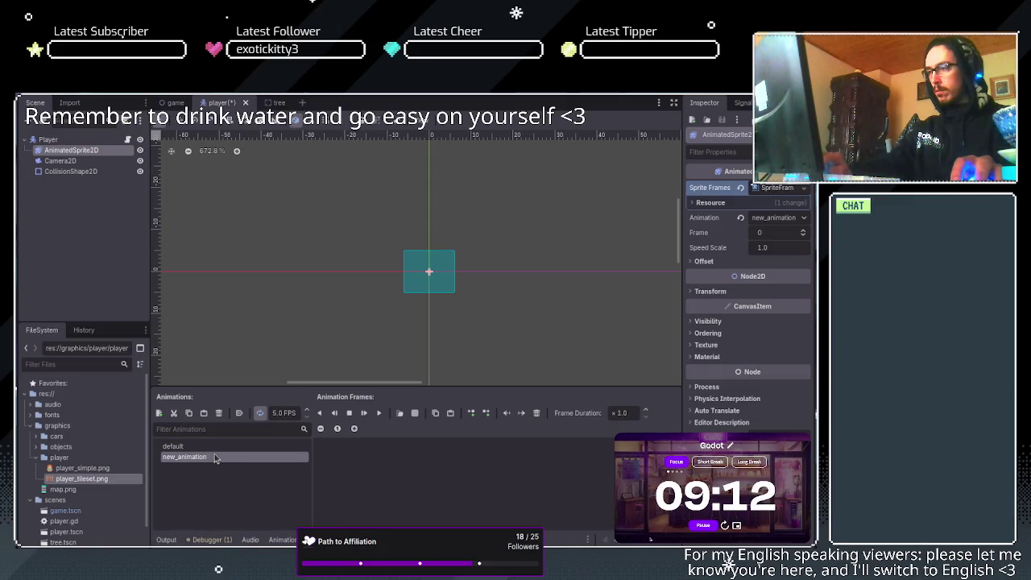
key(Delete)
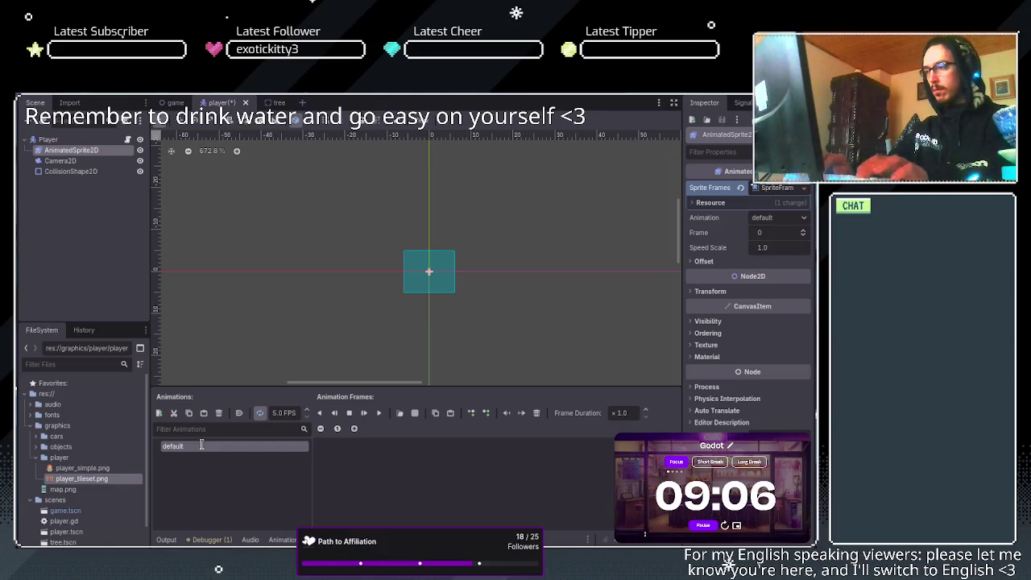
text(left)
key(Return)
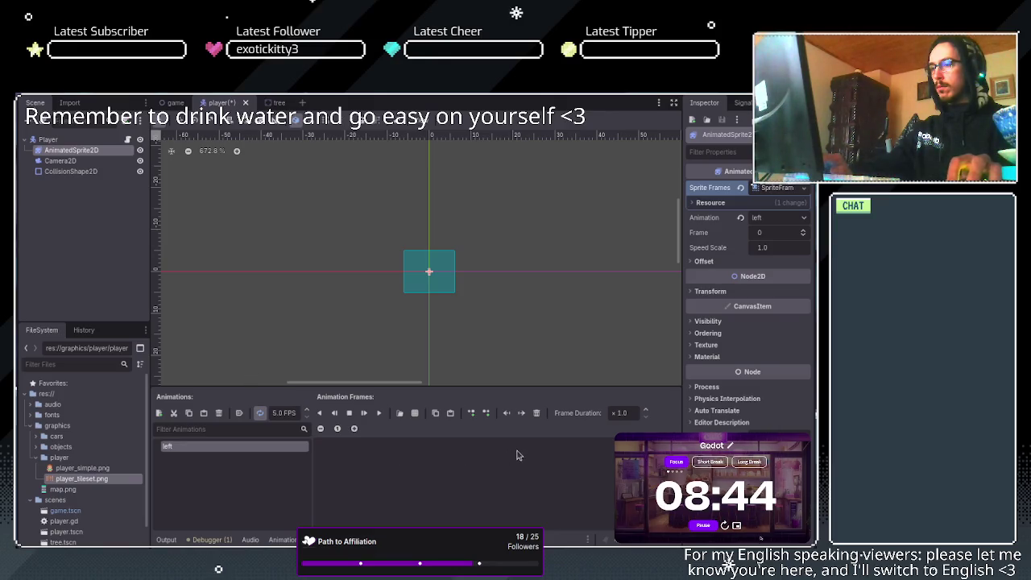
key(ctrl+v)
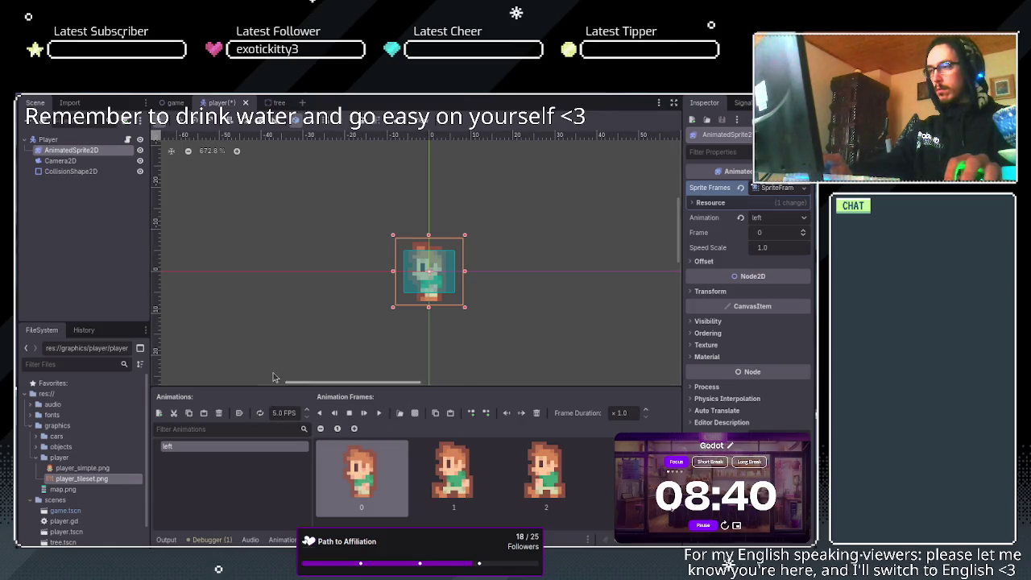
Enable Autoplay on Load for the left animation and preview it.
click(242, 414)
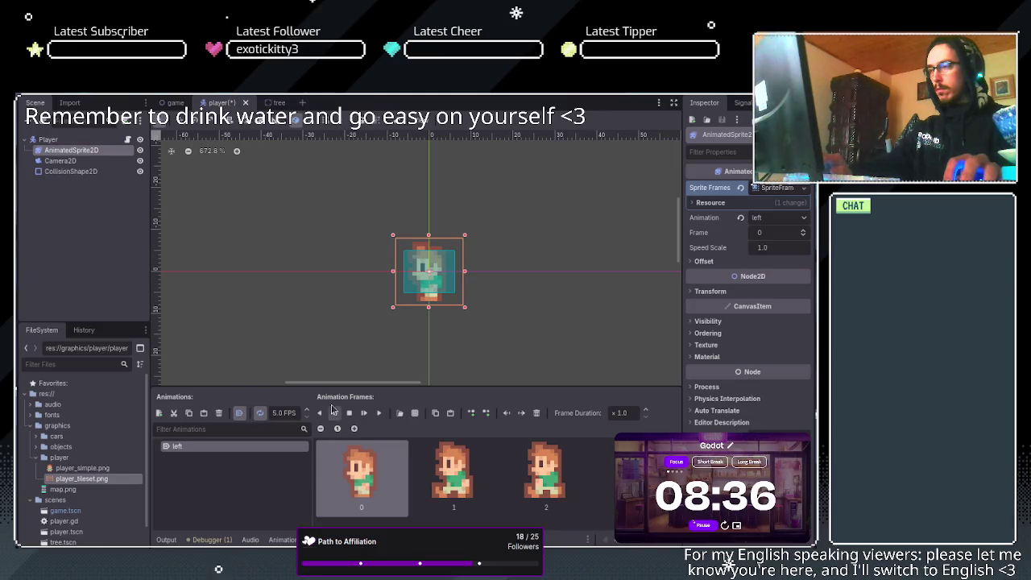
click(378, 414)
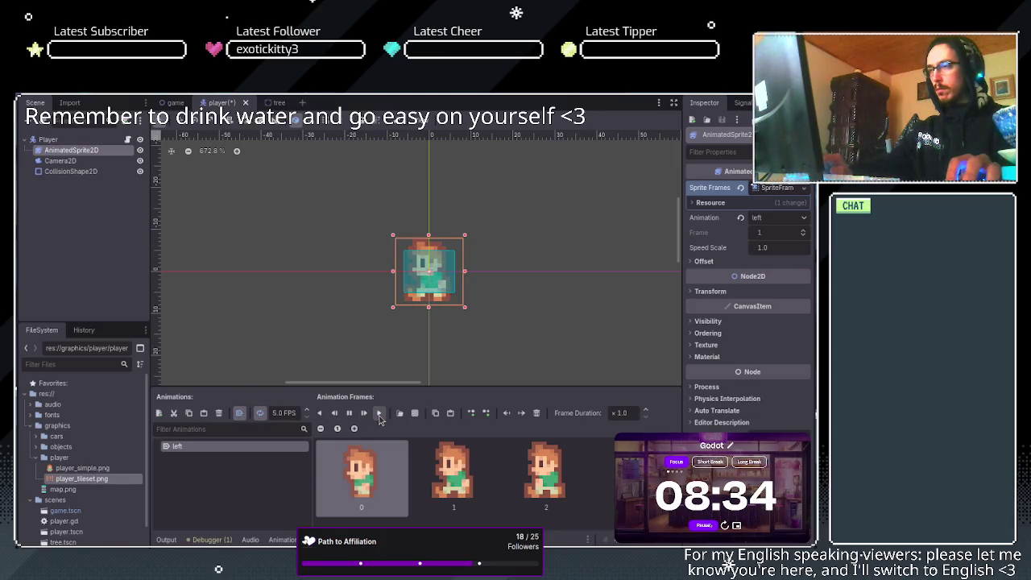
click(350, 415)
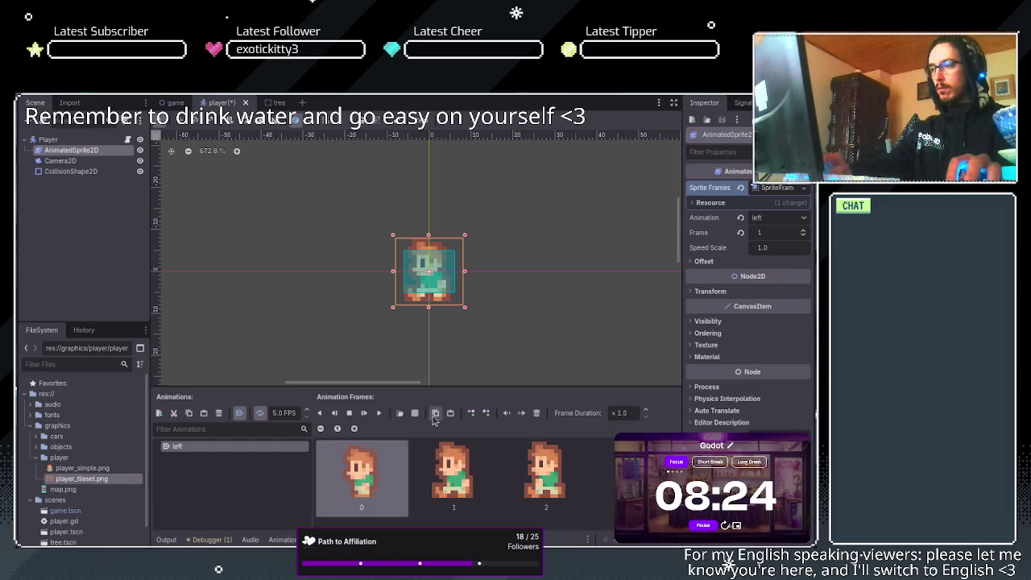
Select frames 1 and 2, reposition the fourth frame, and preview the animation again.
click(561, 473)
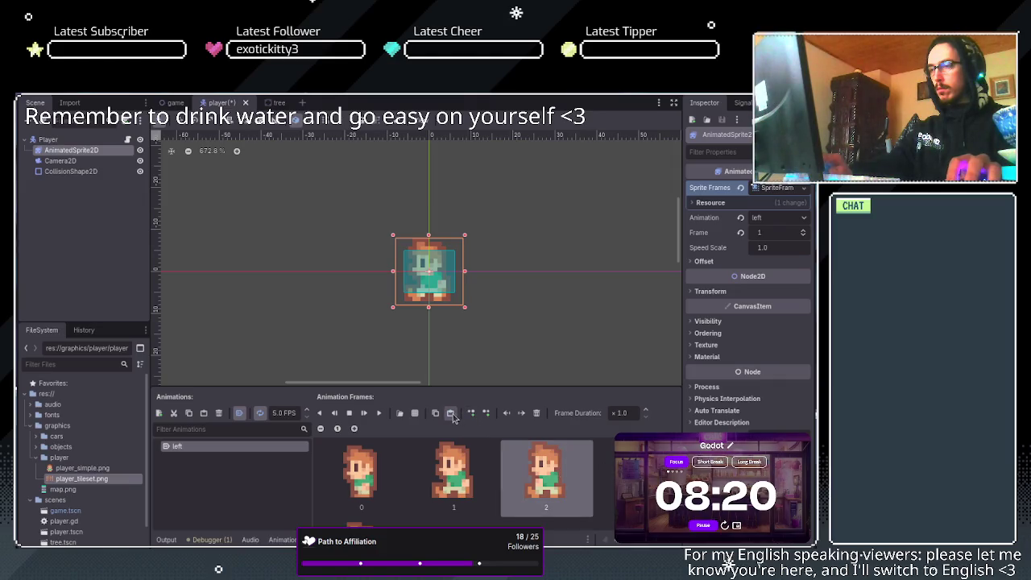
shift+click(455, 473)
scroll(497, 471, down, 1)
scroll(498, 471, down, 1)
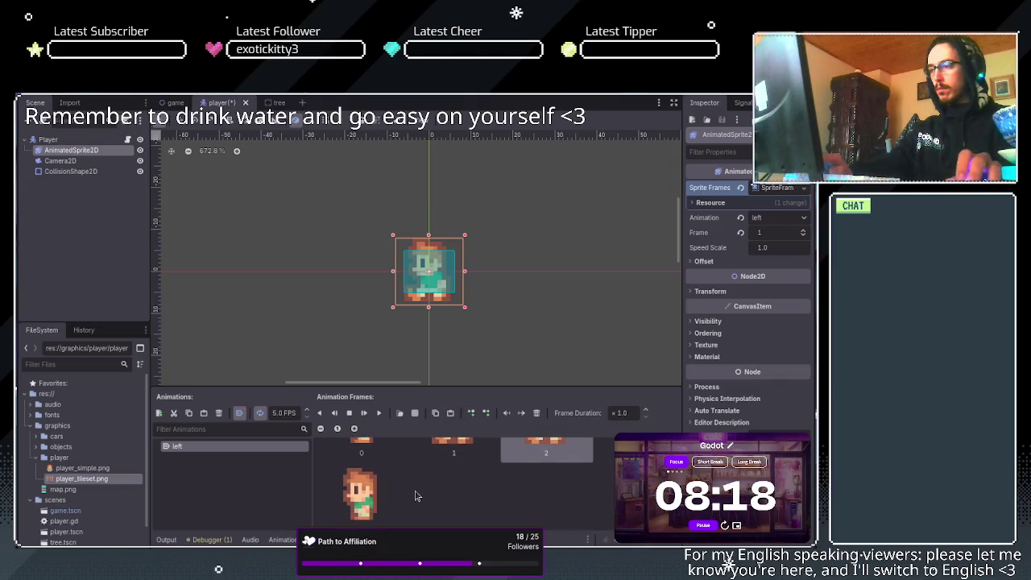
mouse_move(370, 499)
mouse_down()
mouse_move(447, 477)
mouse_move(536, 471)
mouse_move(488, 501)
mouse_up()
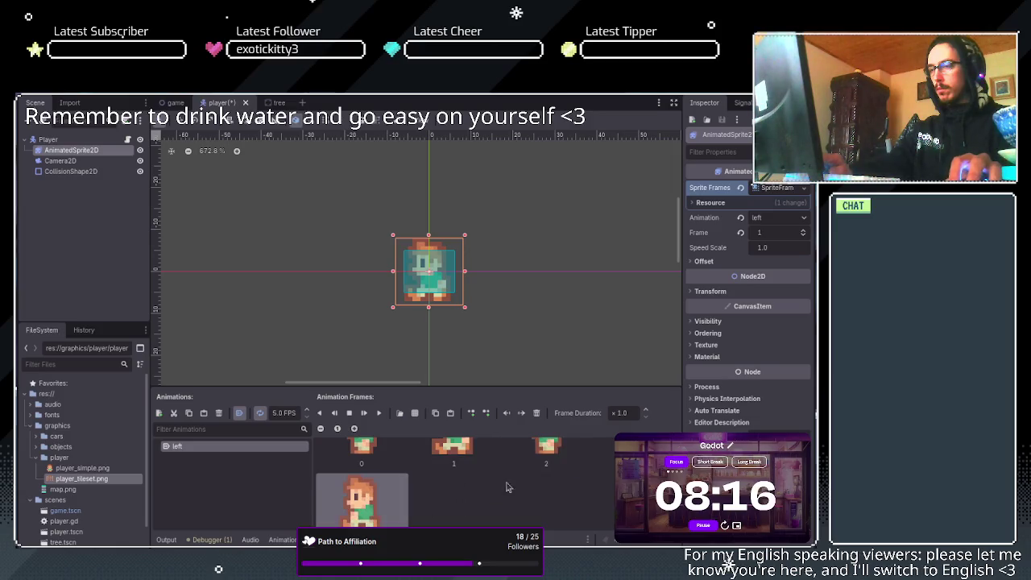
scroll(491, 497, up, 2)
scroll(491, 497, up, 1)
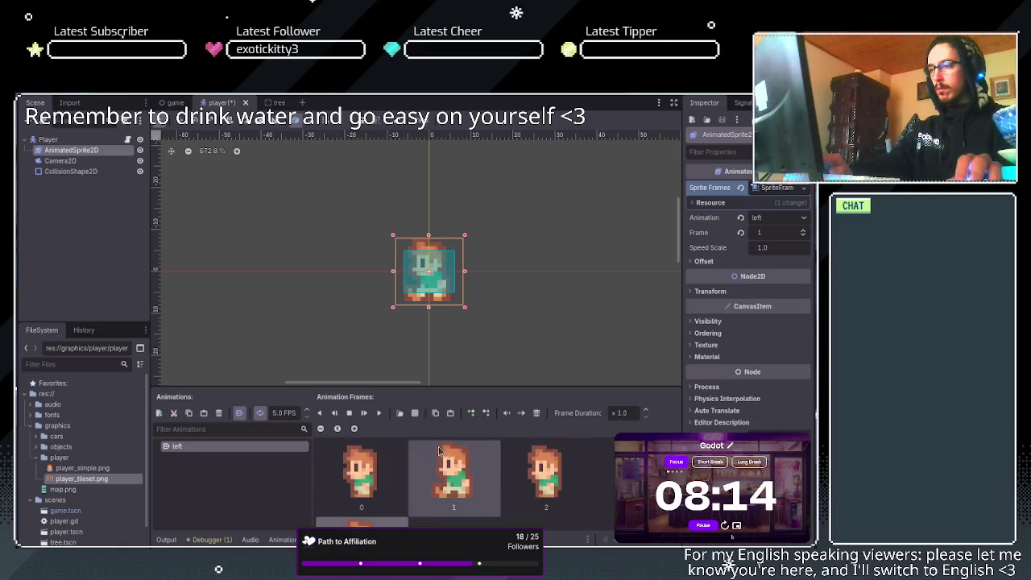
click(379, 413)
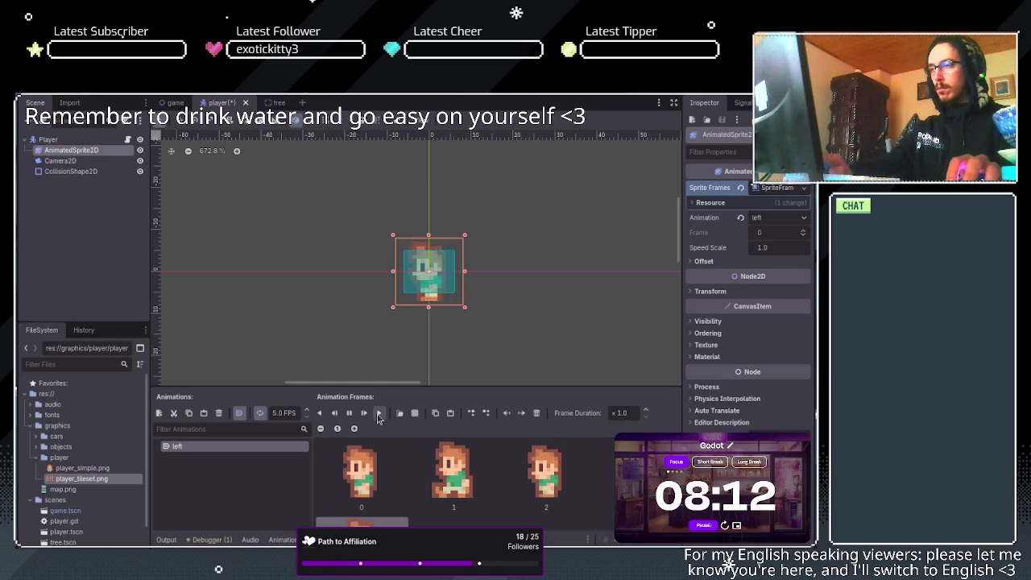
click(348, 413)
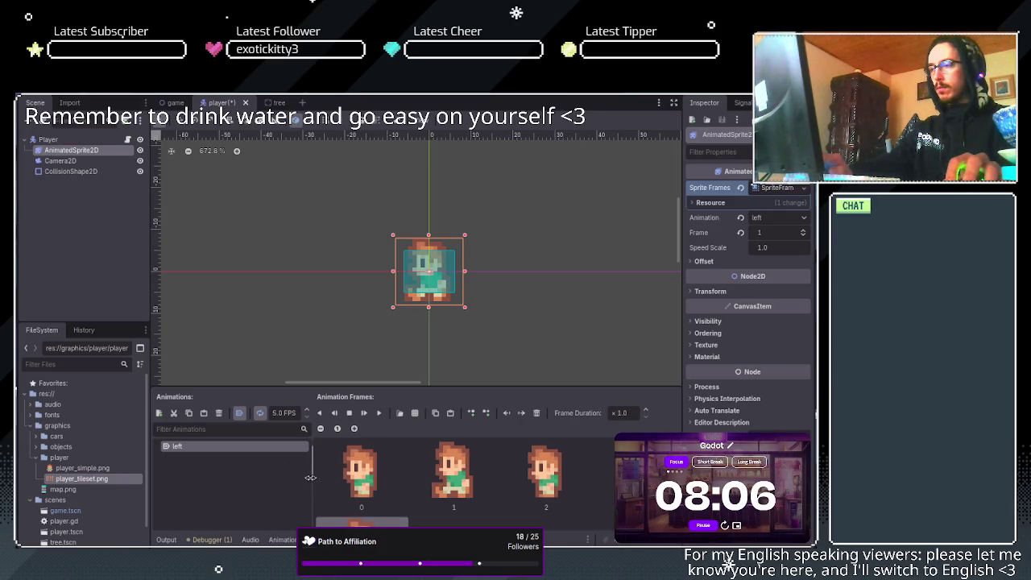
scroll(546, 455, down, 1)
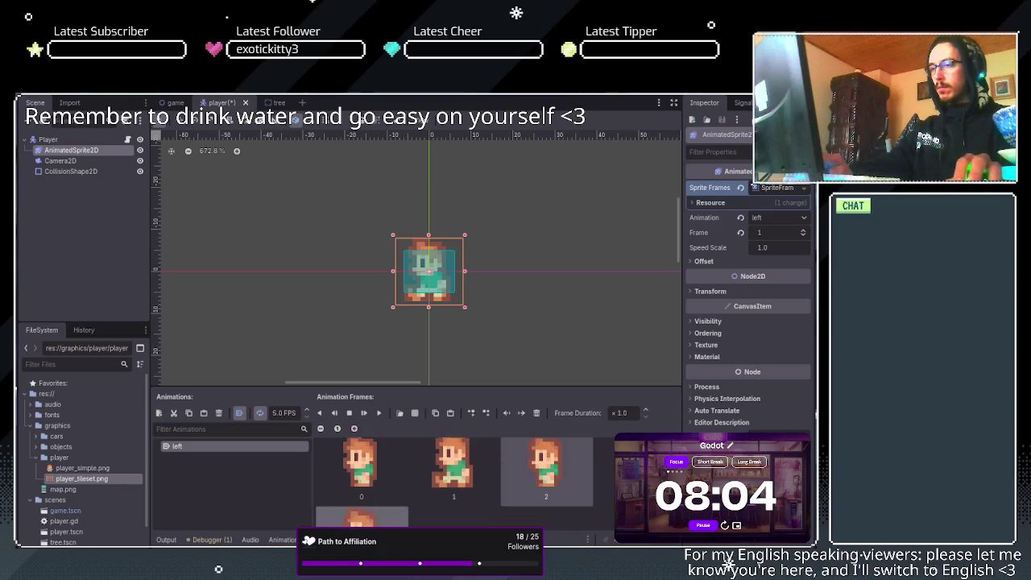
scroll(547, 455, up, 1)
scroll(546, 455, down, 1)
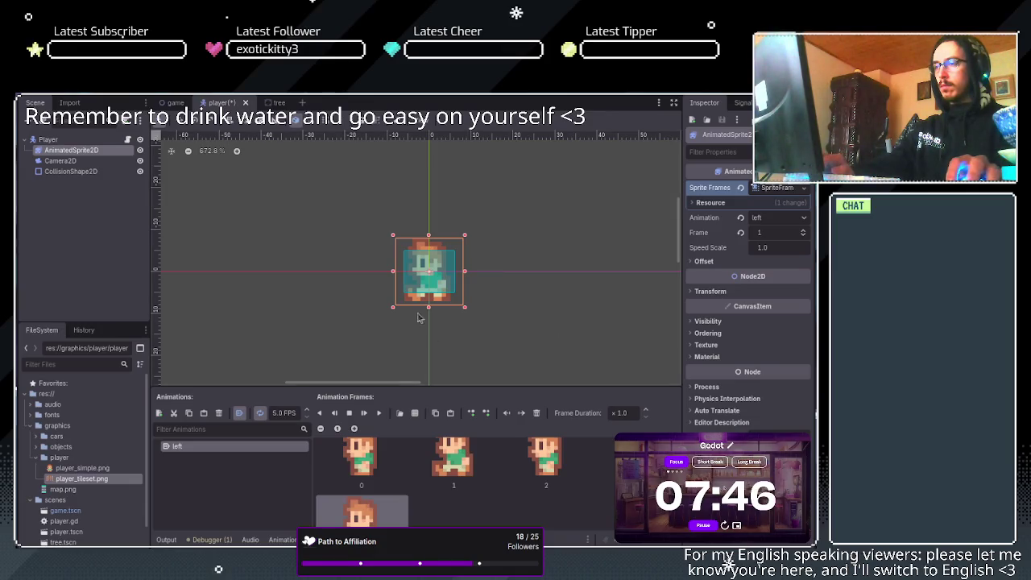
Test-run the game, stop it, and save the player scene.
key(F5)
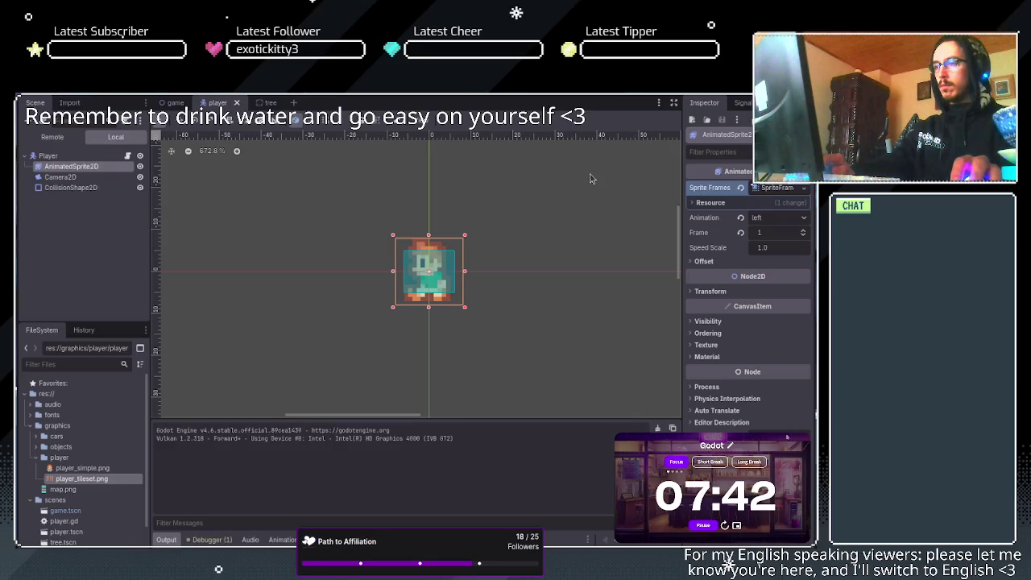
key(F8)
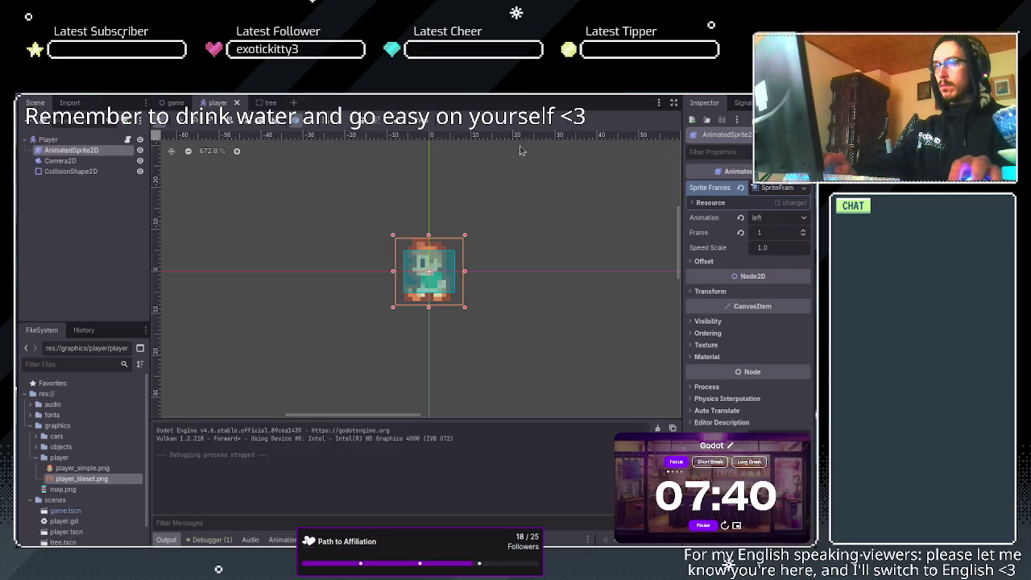
key(ctrl+s)
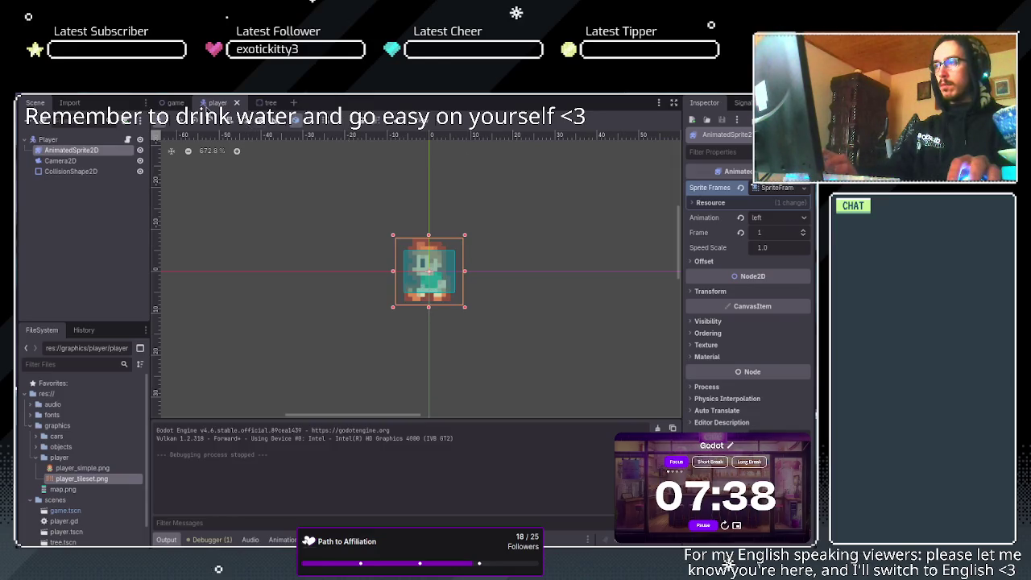
Set the player Camera2D zoom to 4 on x and y, then test-run the game.
click(174, 103)
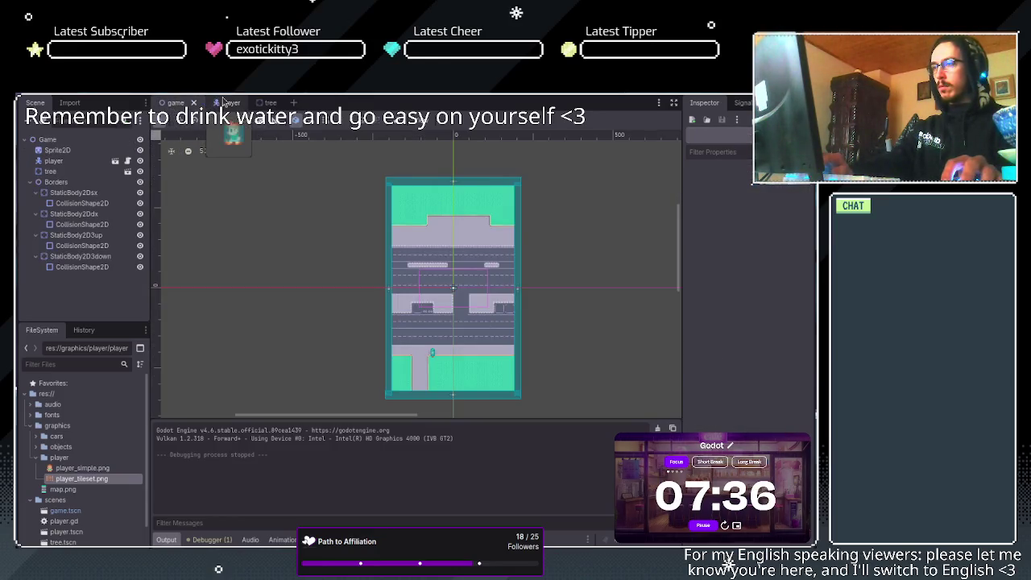
click(225, 103)
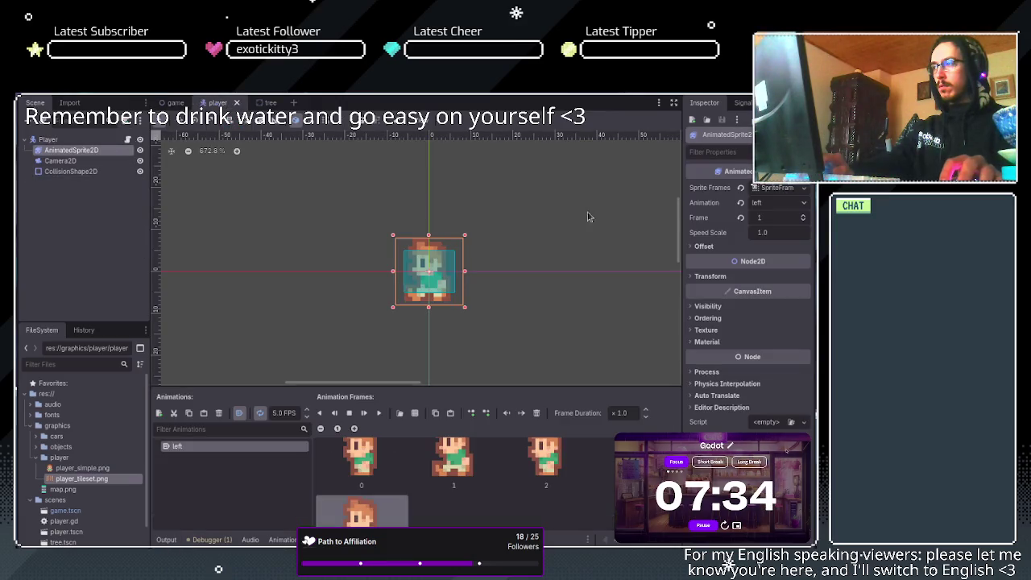
click(60, 160)
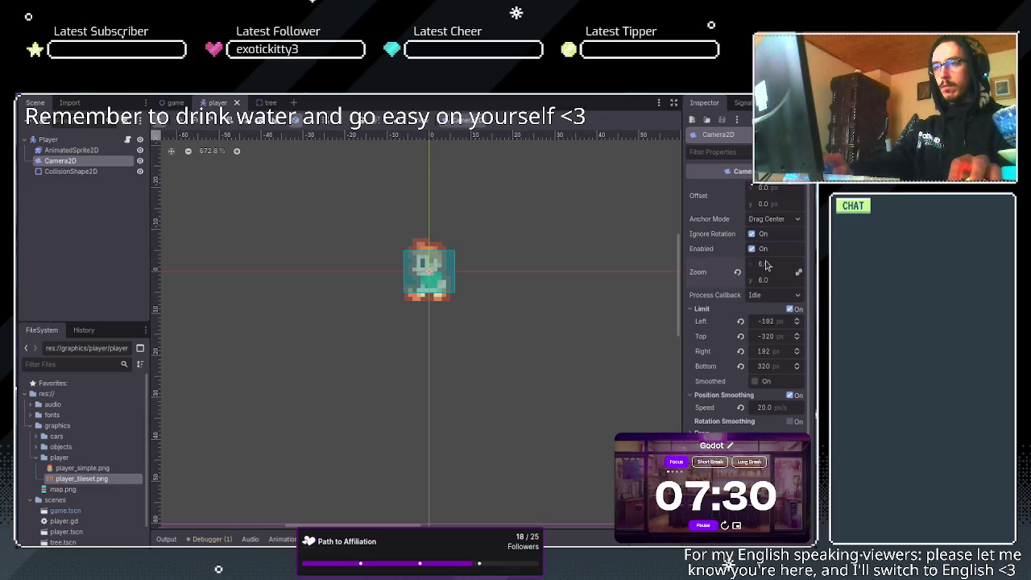
click(763, 266)
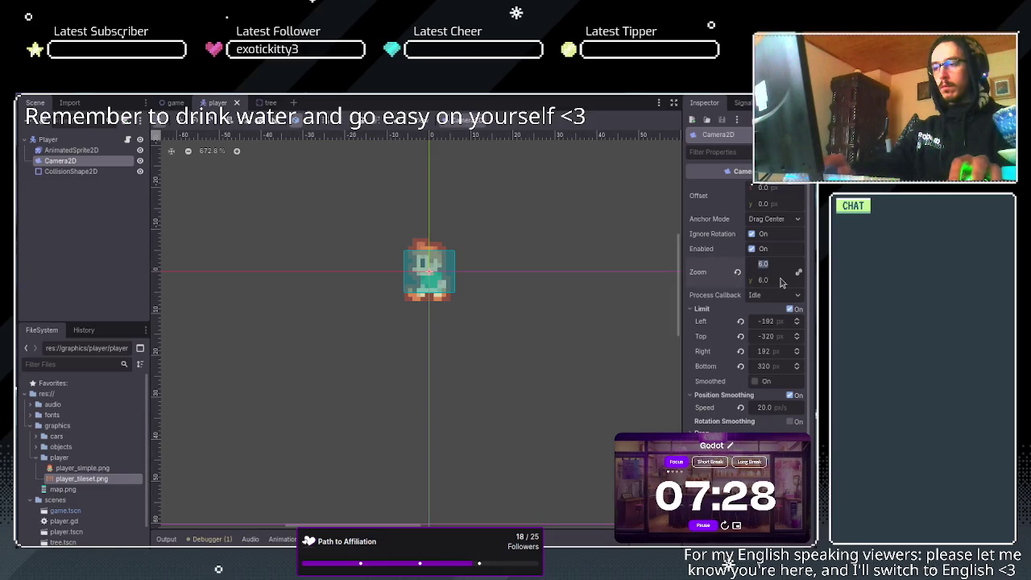
text(4)
key(Return)
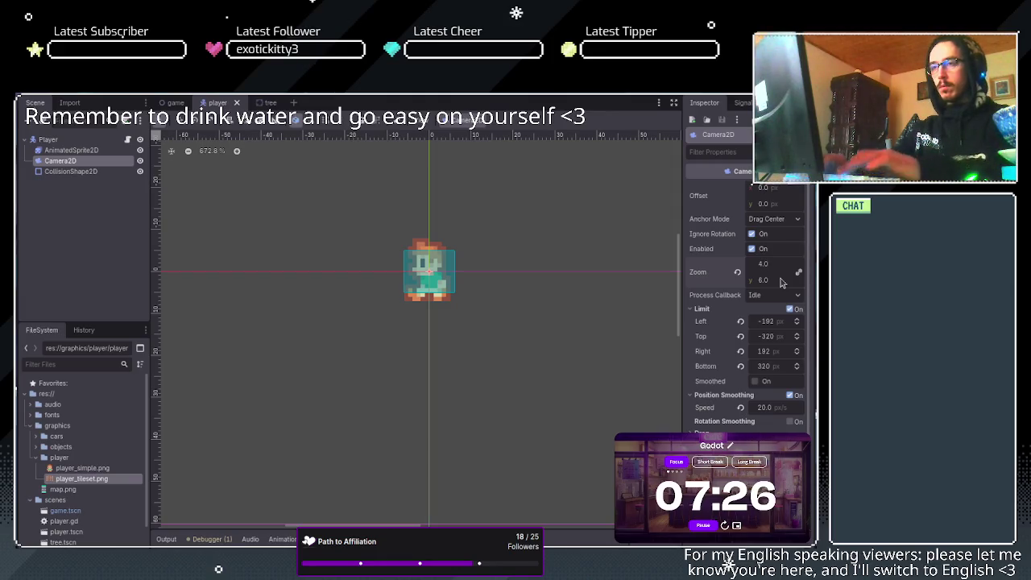
key(Tab)
text(4)
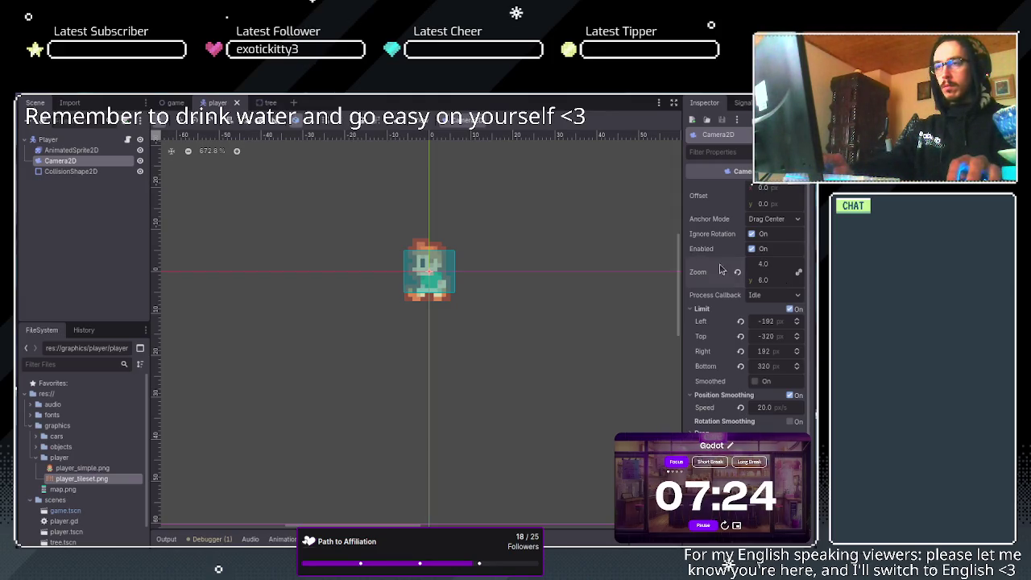
key(Return)
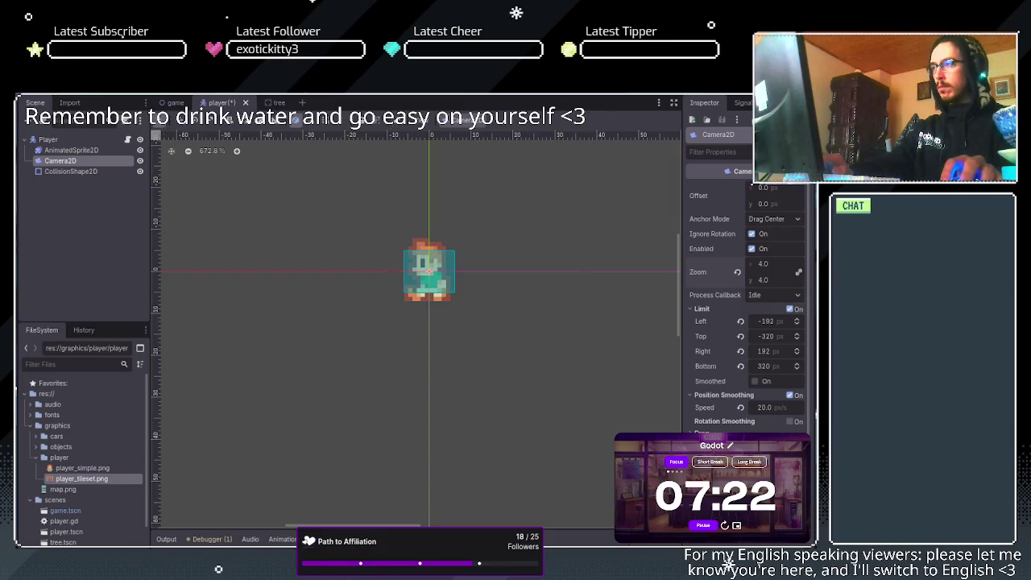
key(F5)
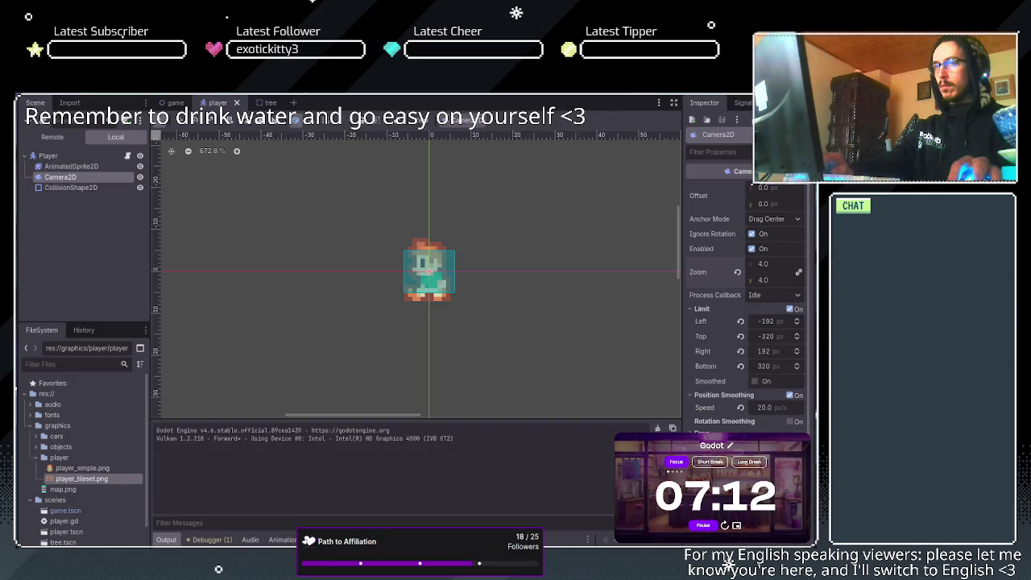
key(F8)
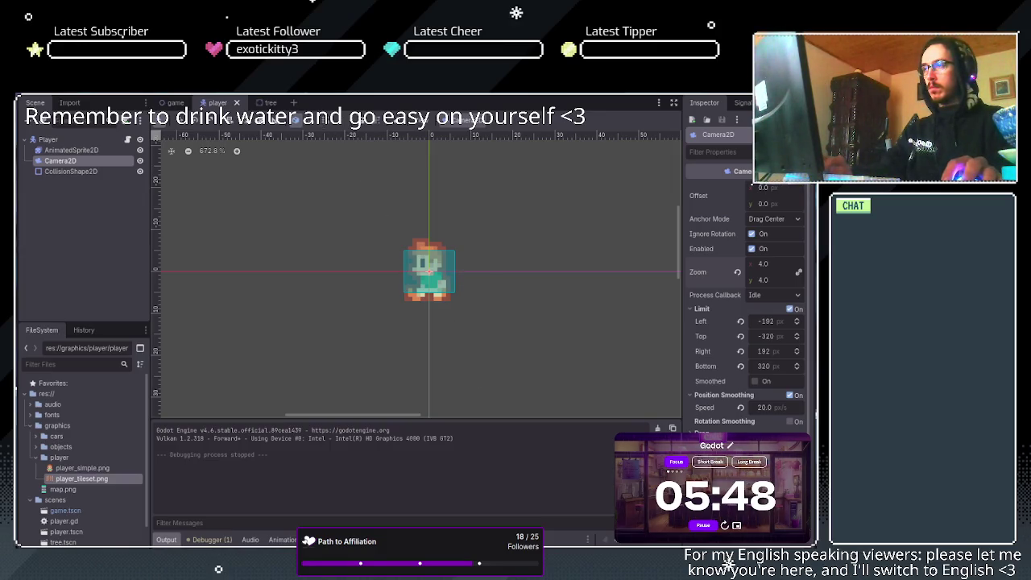
Switch to the Script workspace to edit player.gd.
key(ctrl+F3)
Below _physics_process, write func animation(): with an 'if direction: pass' block.
click(346, 281)
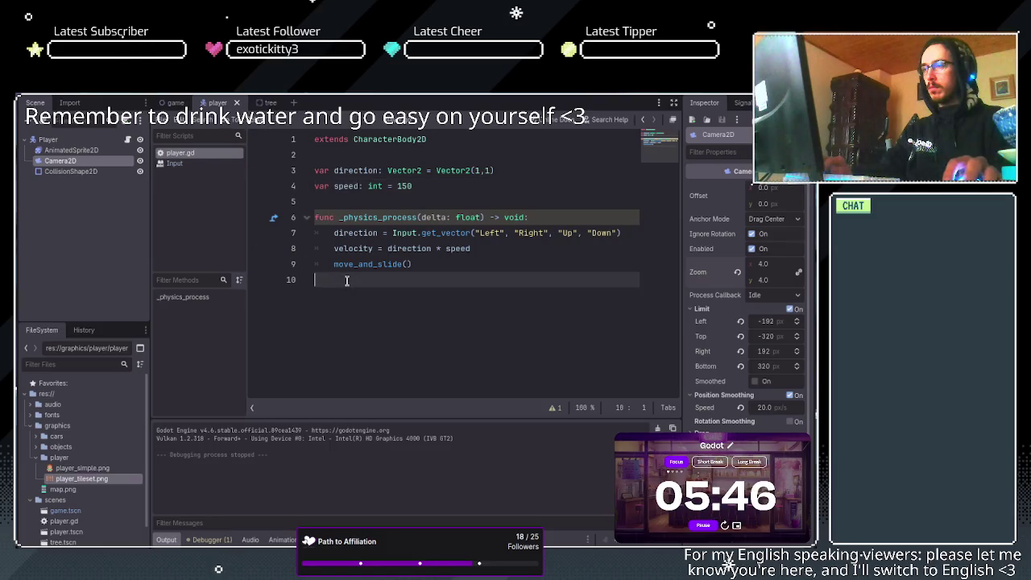
key(Return)
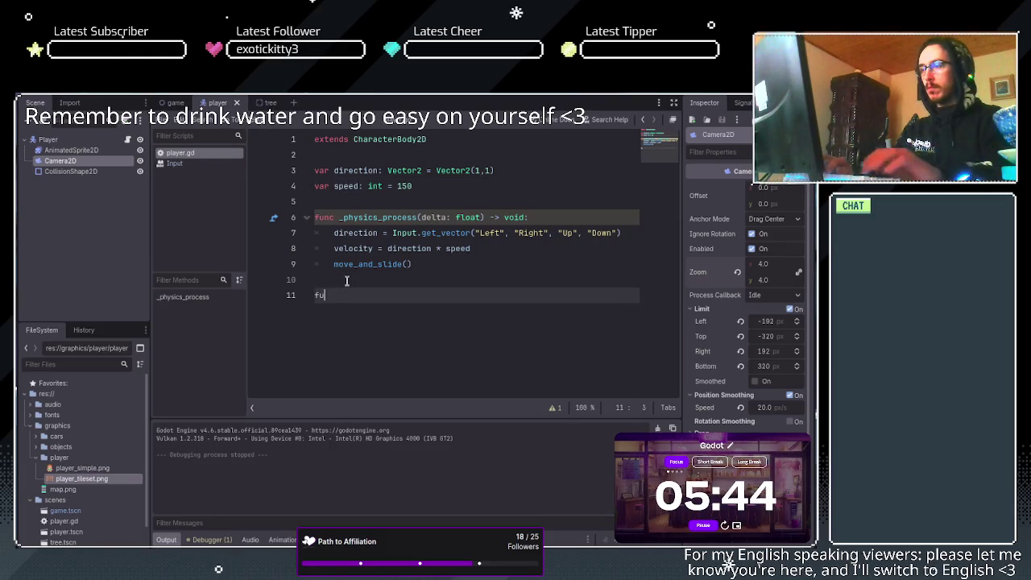
text(nc ani)
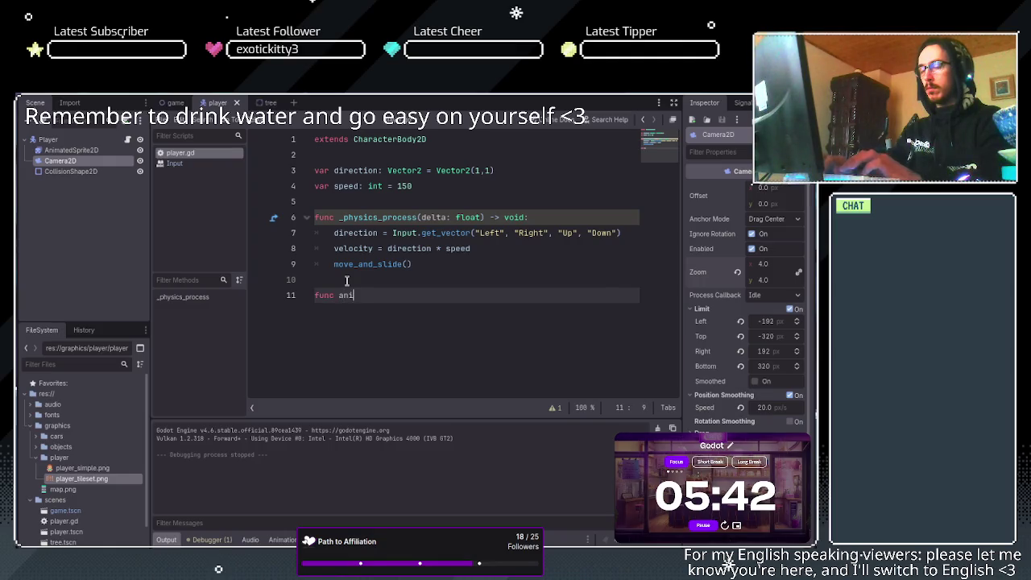
text(ma)
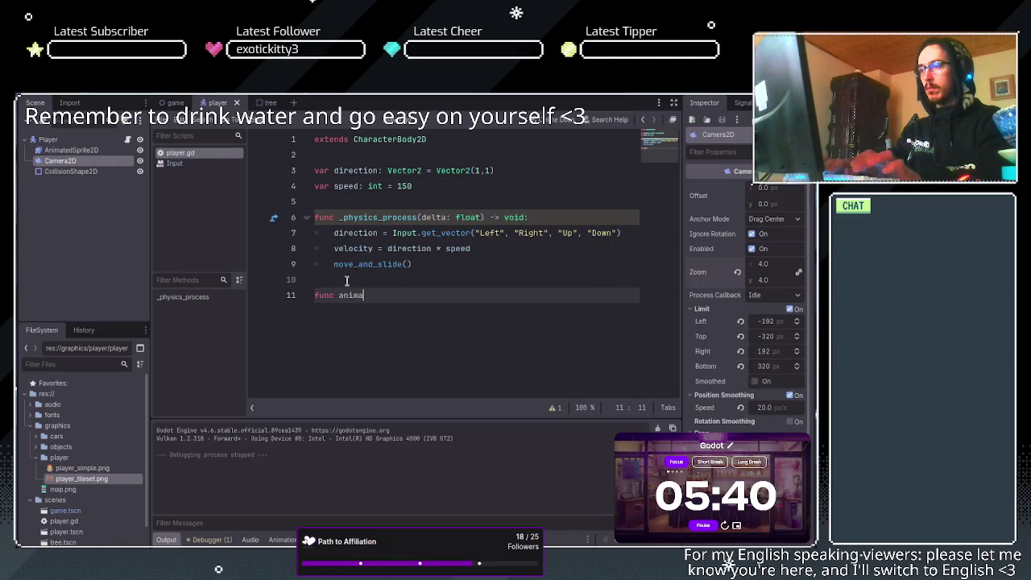
text(tion()")
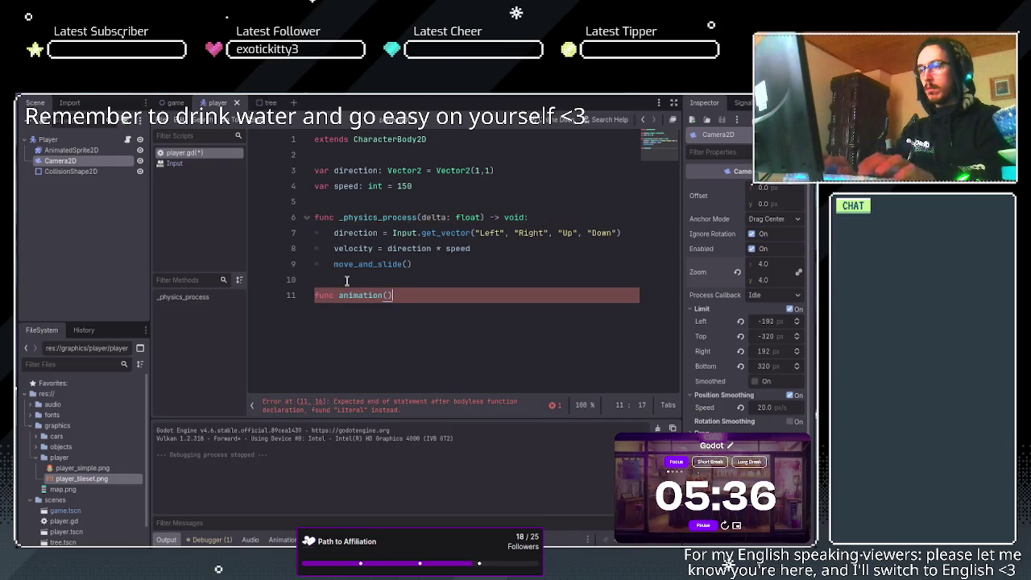
text(:)
key(Return)
text(if)
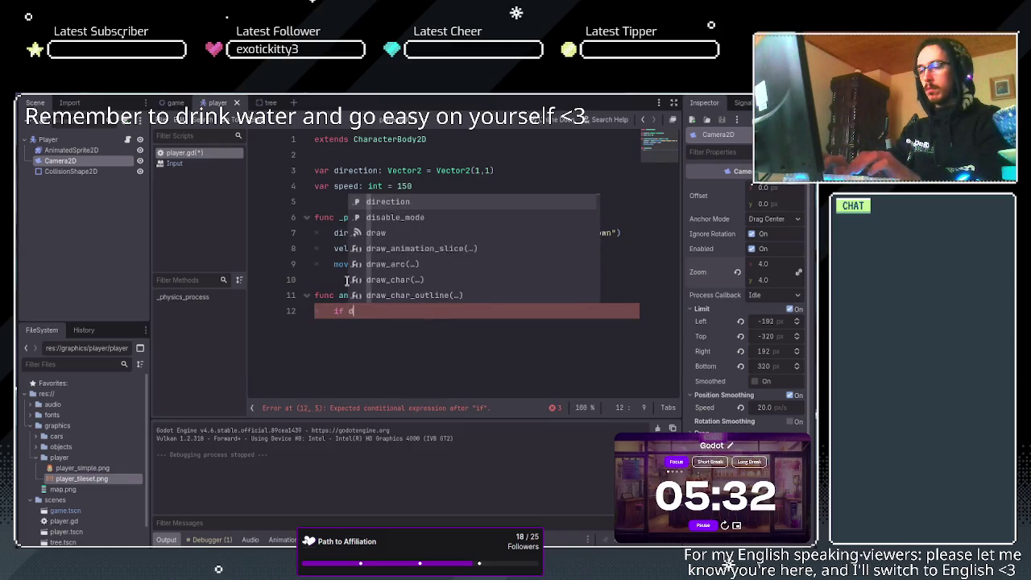
text( direction)
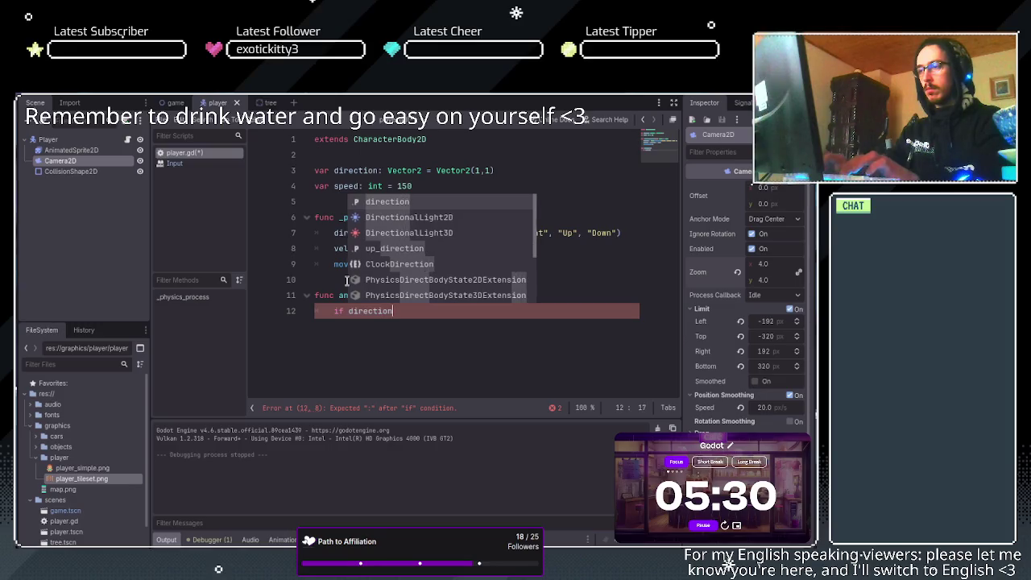
text(:)
key(Return)
text(pass)
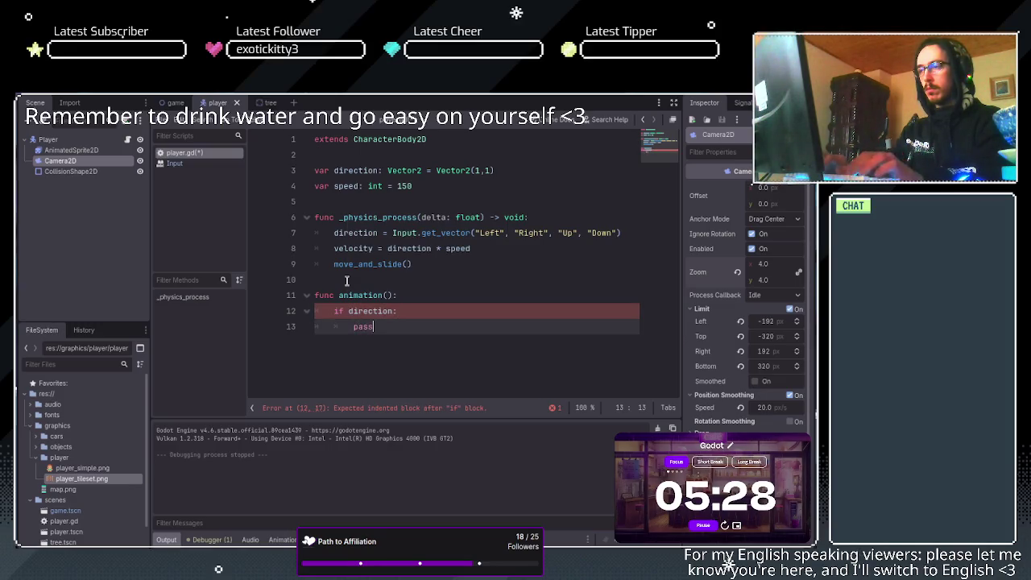
key(Return)
key(BackSpace)
Add an else branch setting $AnimatedSprite2D.frame to 0.
text(else)
key(Escape)
text(:)
key(Return)
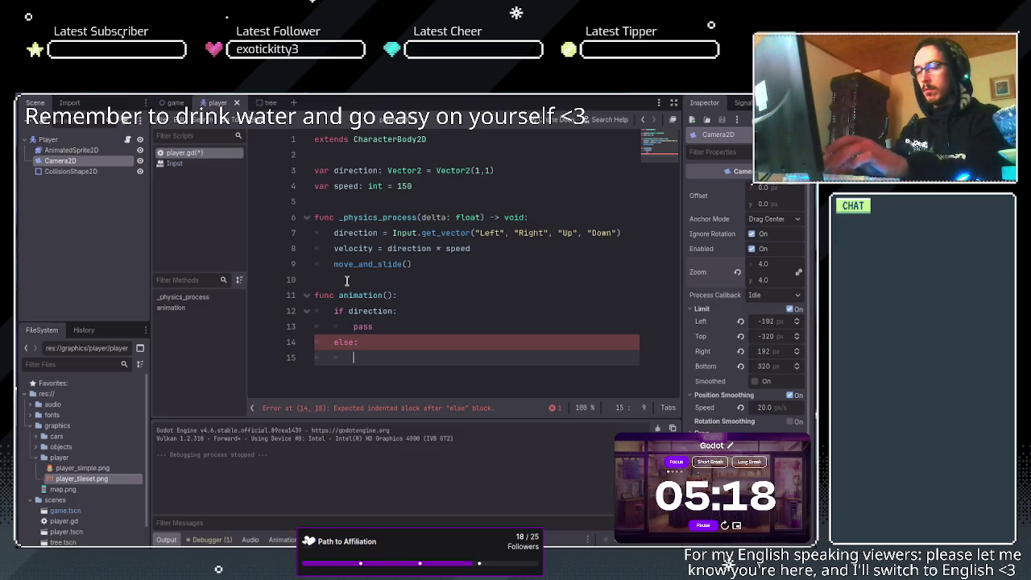
text($)
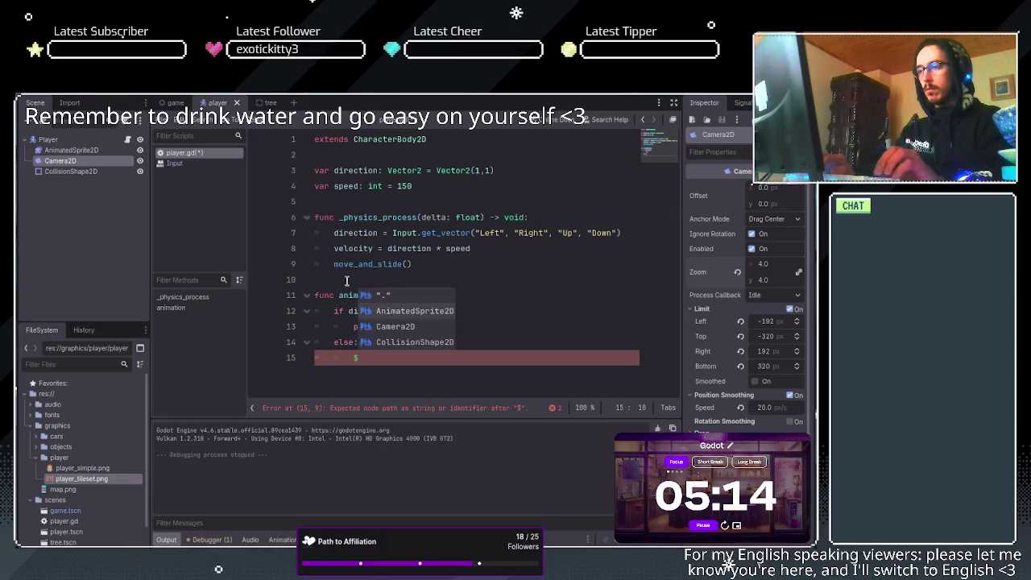
key(Return)
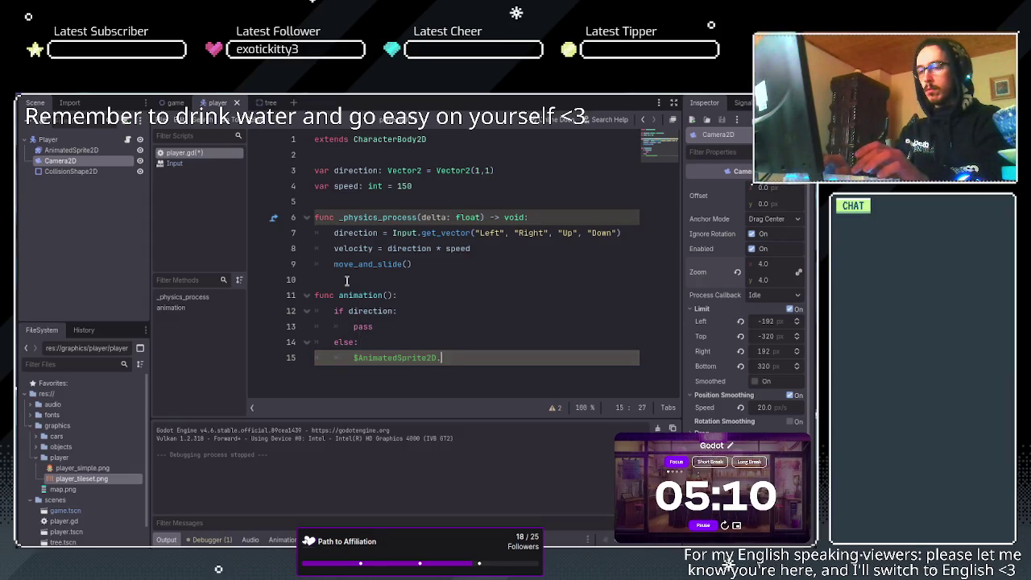
text(frame +)
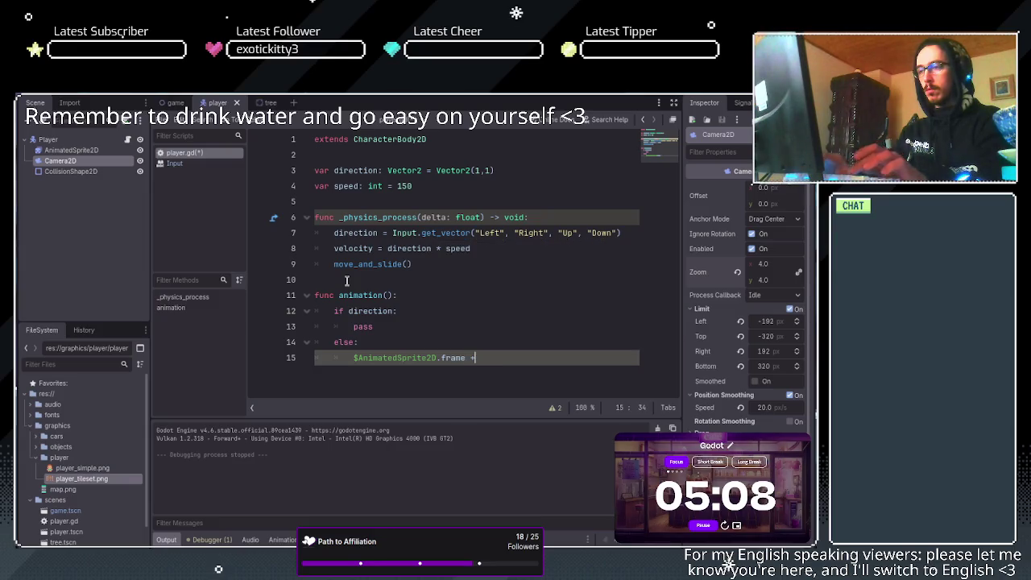
text( = 0)
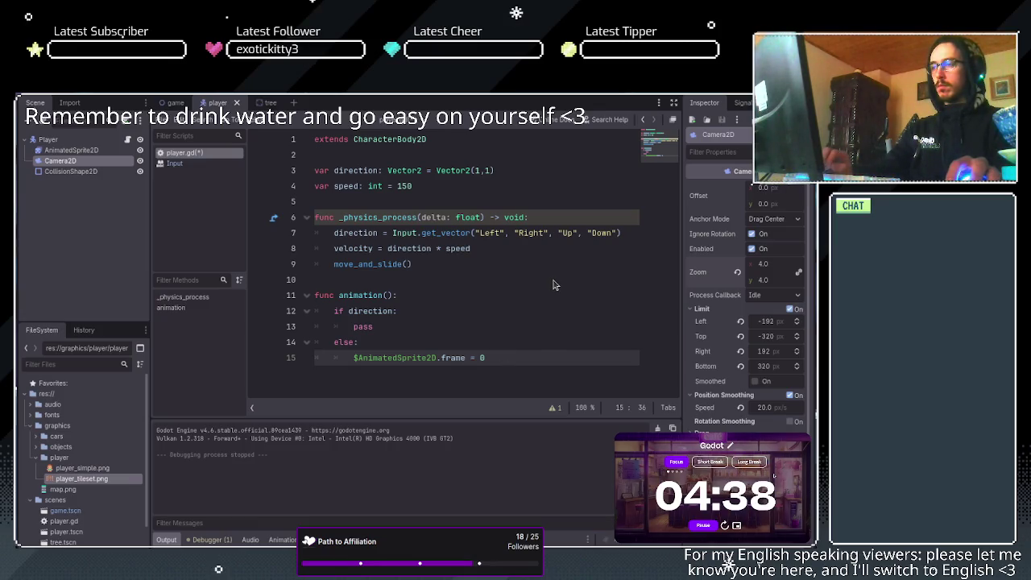
click(472, 249)
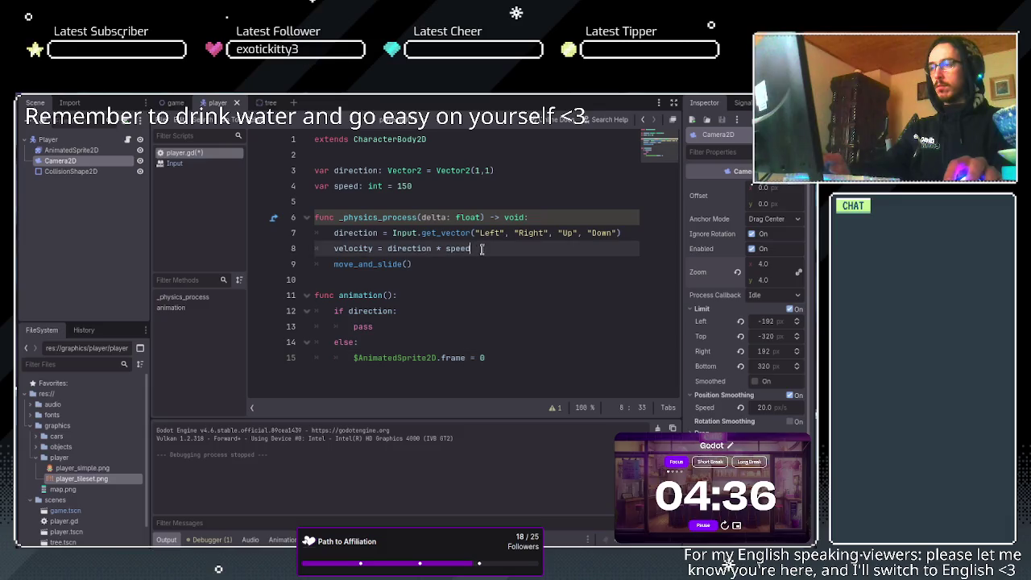
Add an animation() call right before move_and_slide(), then run the game and stop it.
key(Return)
text(animation)
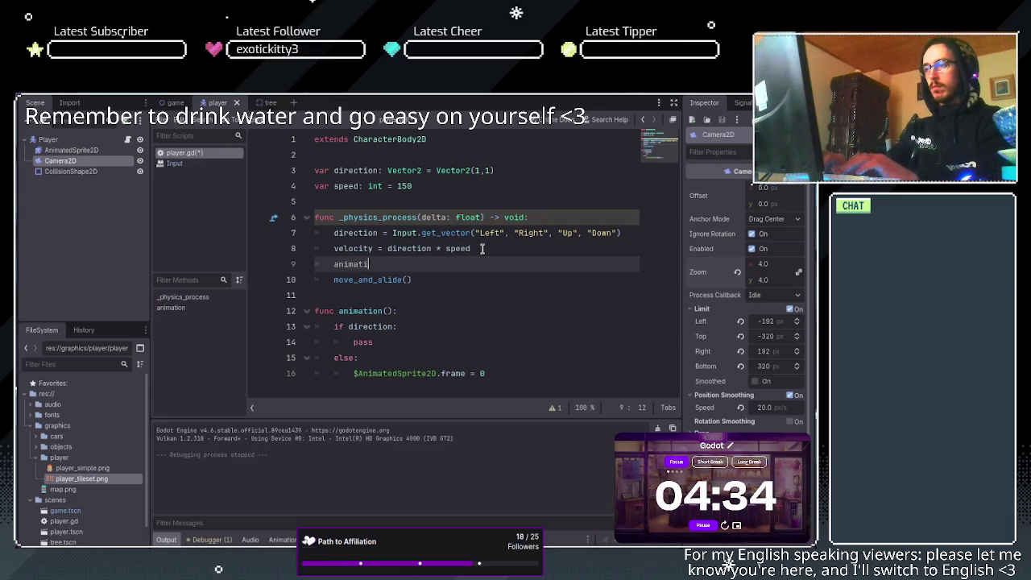
key(Return)
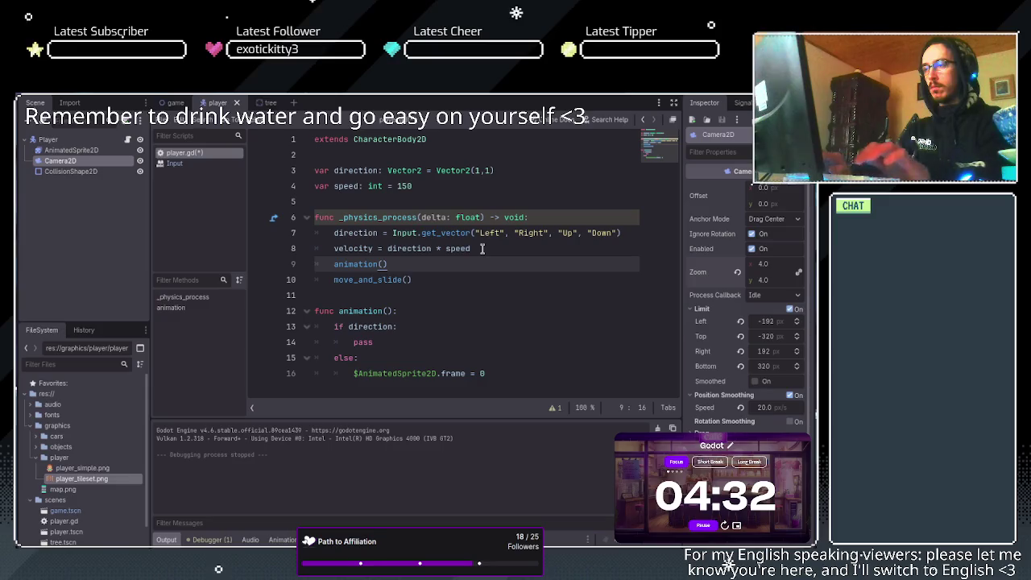
click(484, 279)
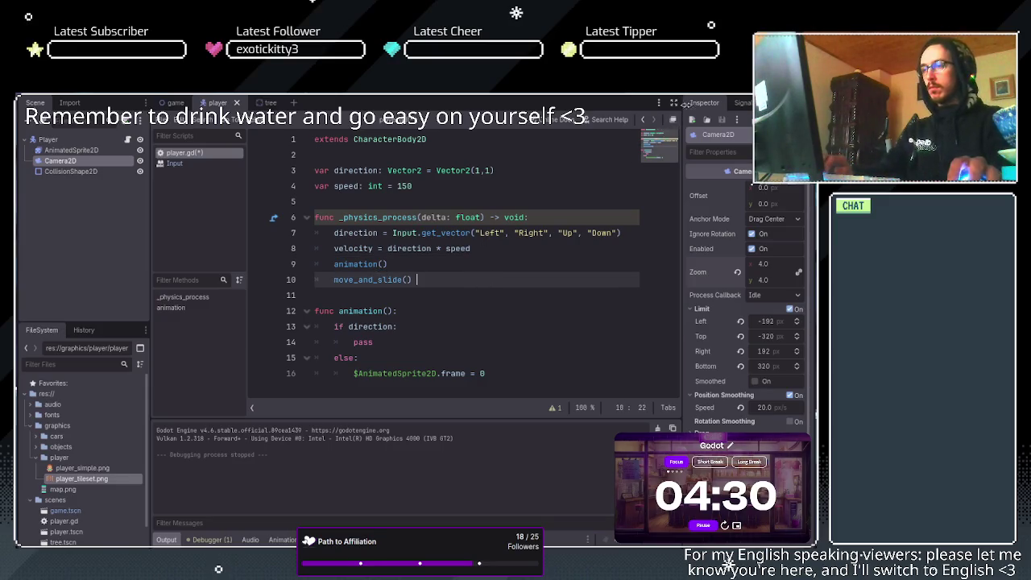
key(F5)
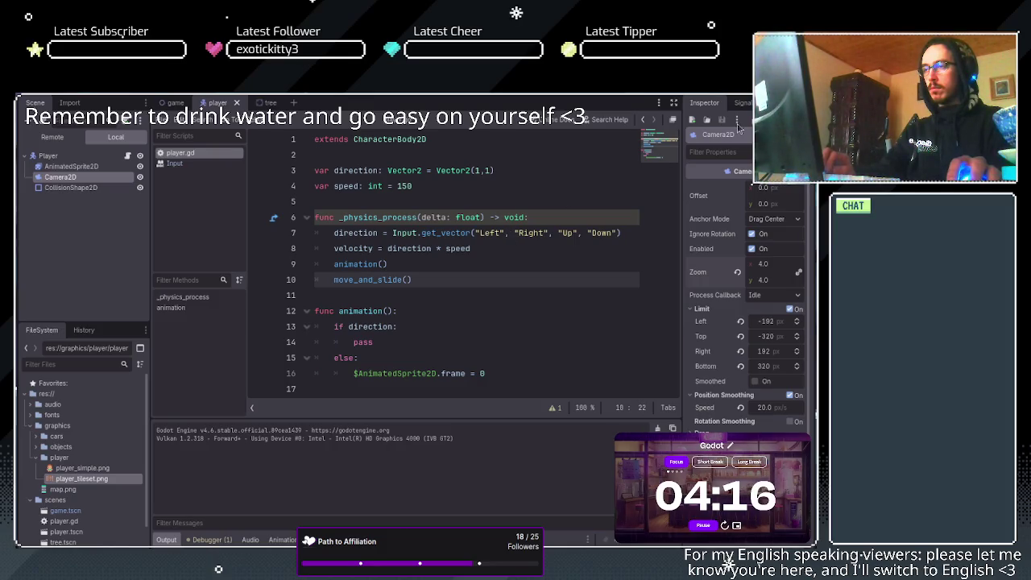
key(F8)
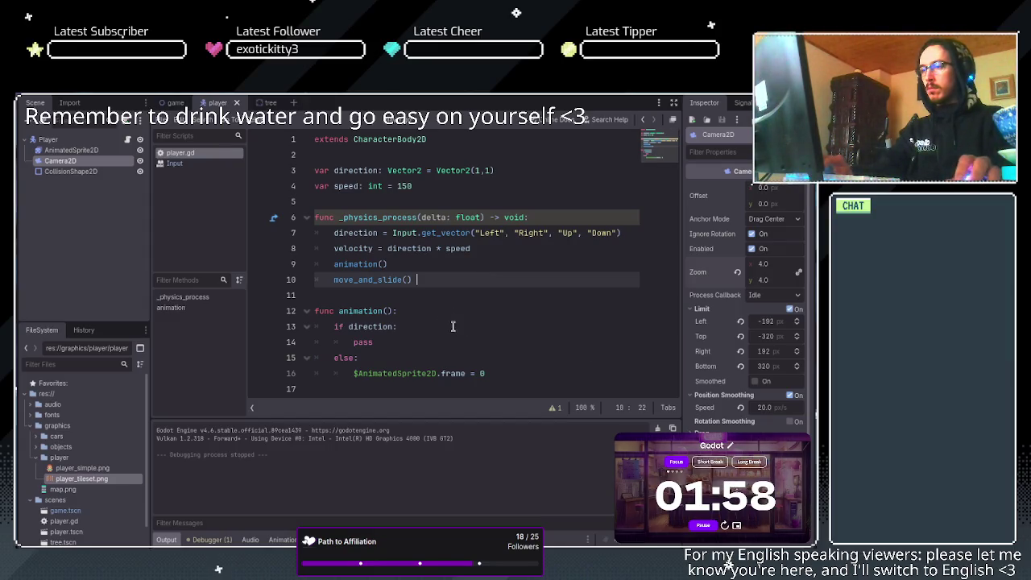
Place the cursor at the pass placeholder on line 14 of animation().
click(407, 340)
Replace pass on line 14 with 'if direction > 0:' and start an indented line inside it.
key(BackSpace)
key(BackSpace)
key(BackSpace)
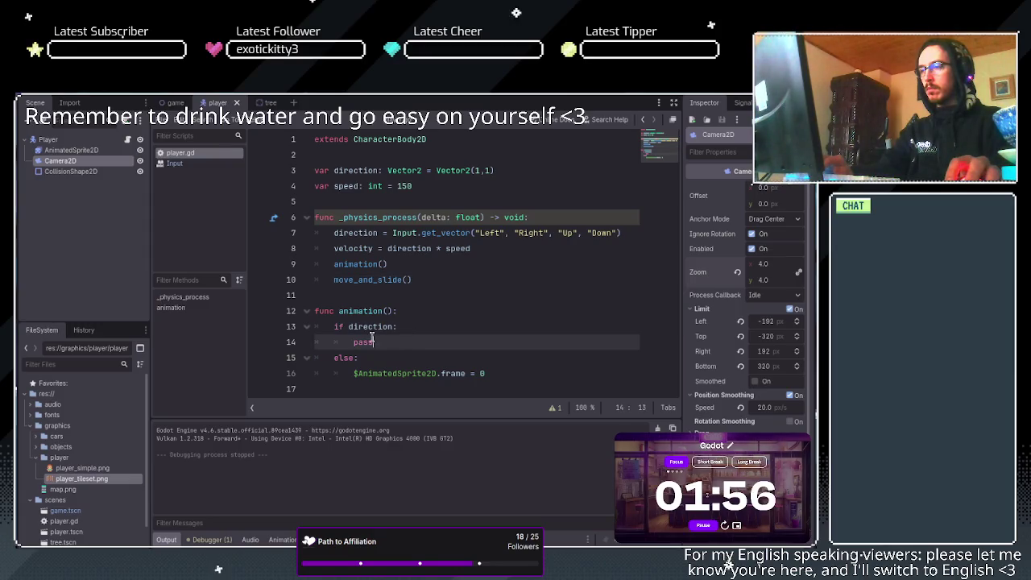
key(BackSpace)
text(if )
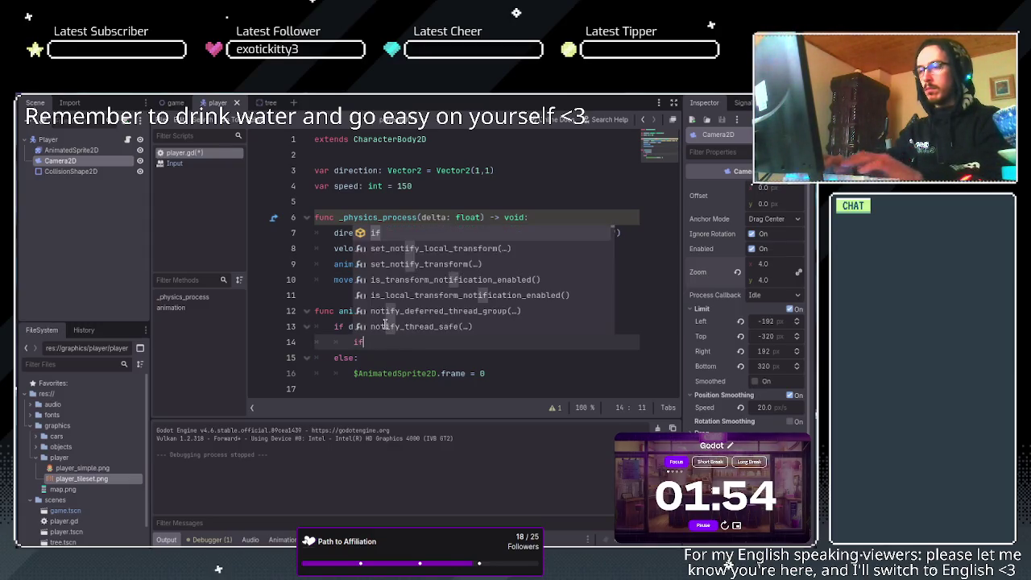
text(dire)
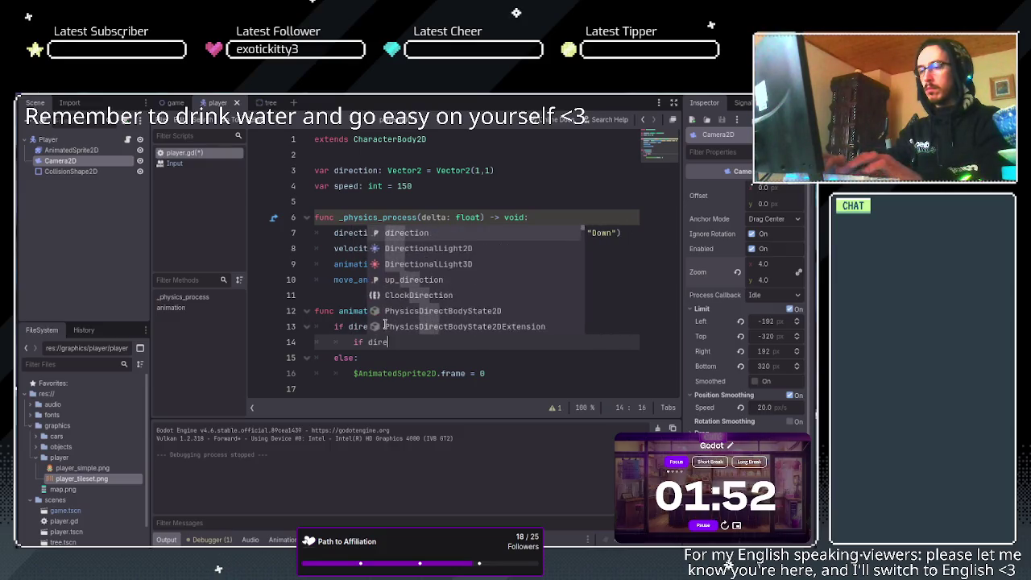
key(BackSpace)
key(BackSpace)
key(BackSpace)
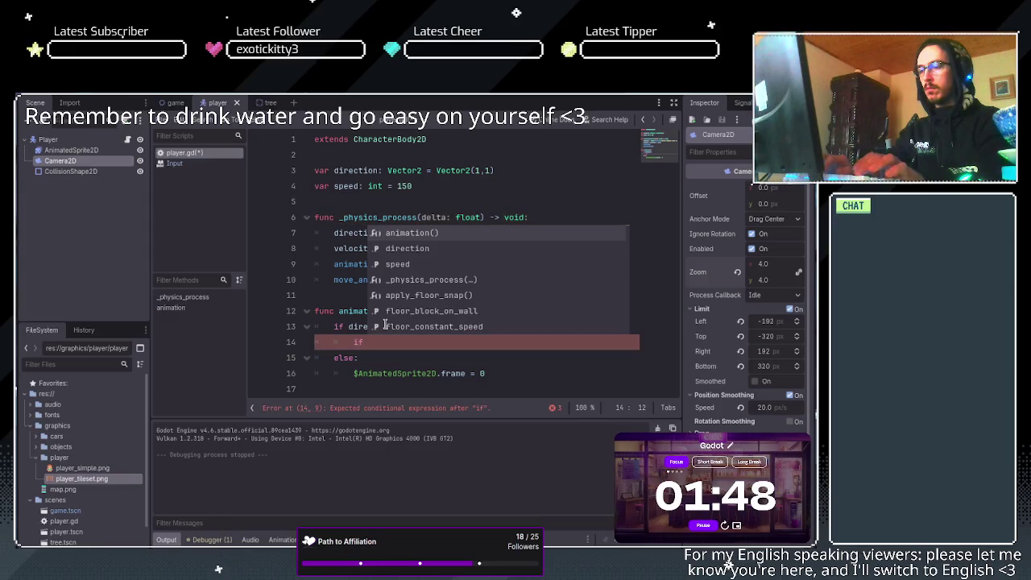
text($s)
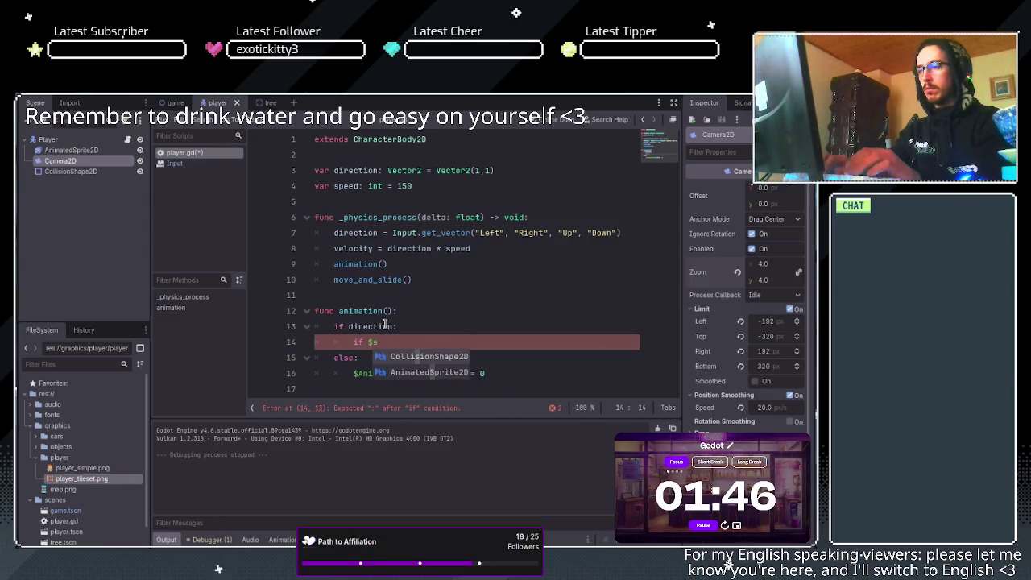
key(Down)
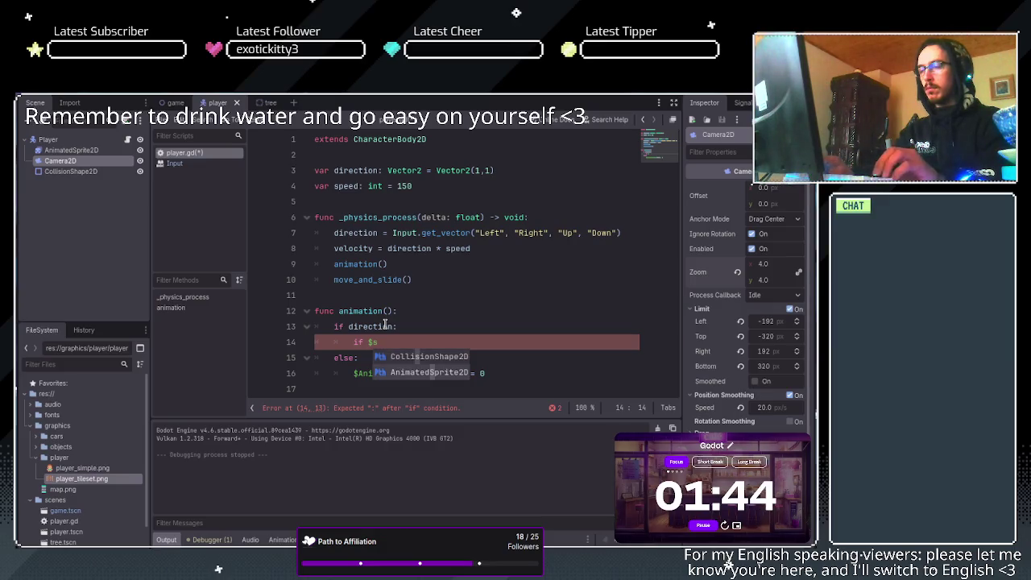
key(Return)
key(BackSpace)
key(BackSpace)
key(BackSpace)
text(d)
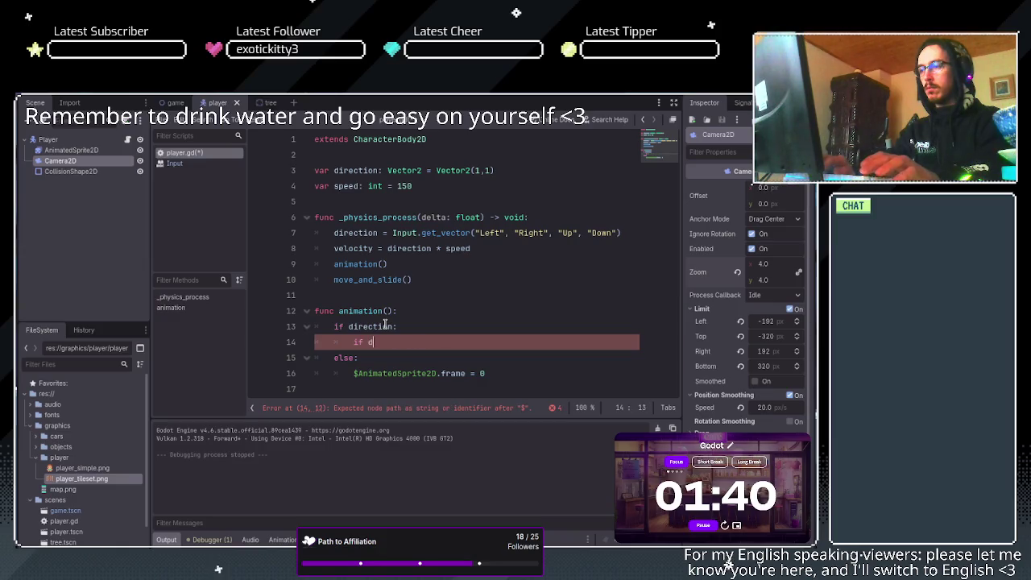
text(irection)
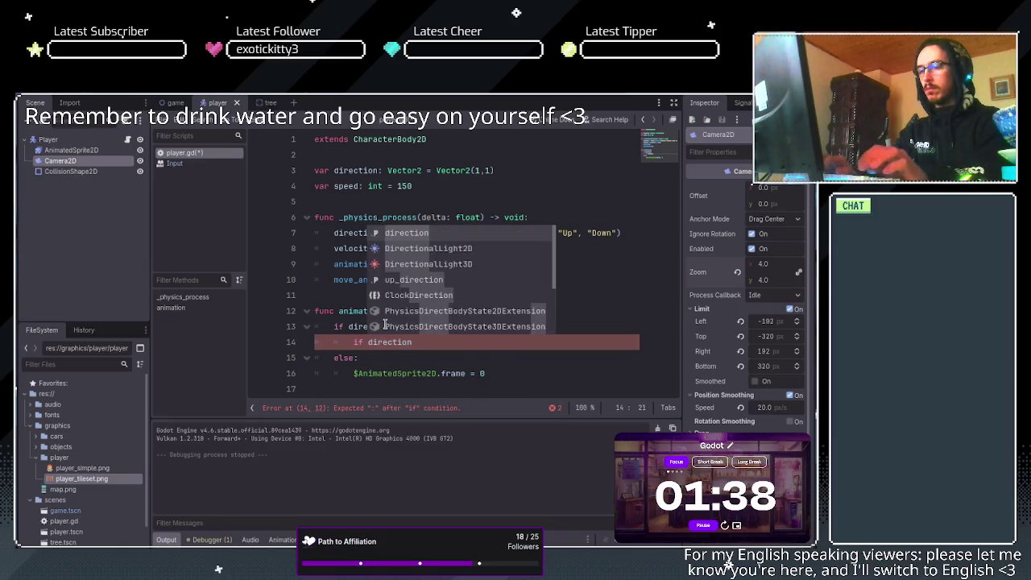
text( <)
key(BackSpace)
text(> 0:)
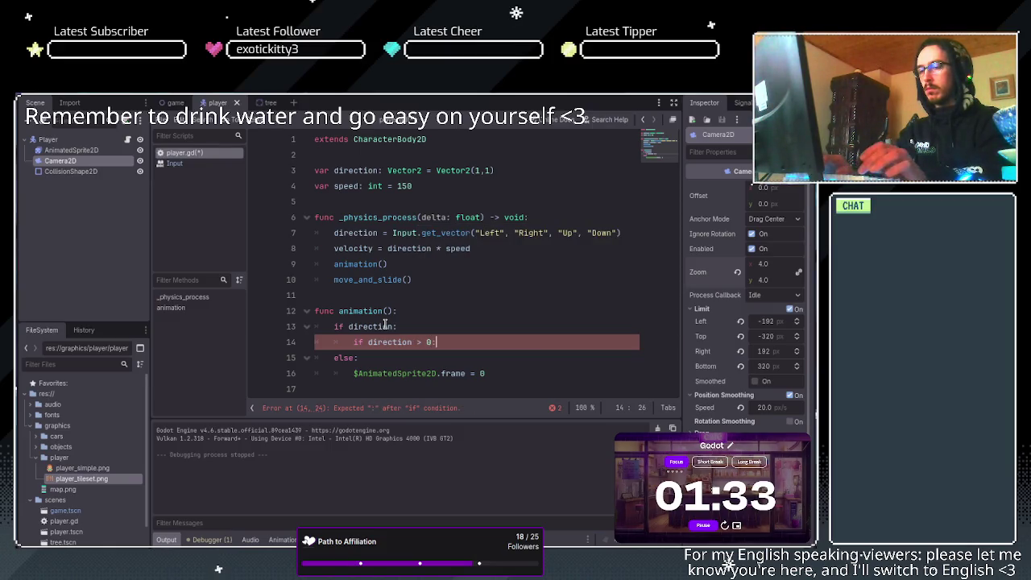
key(Return)
text($)
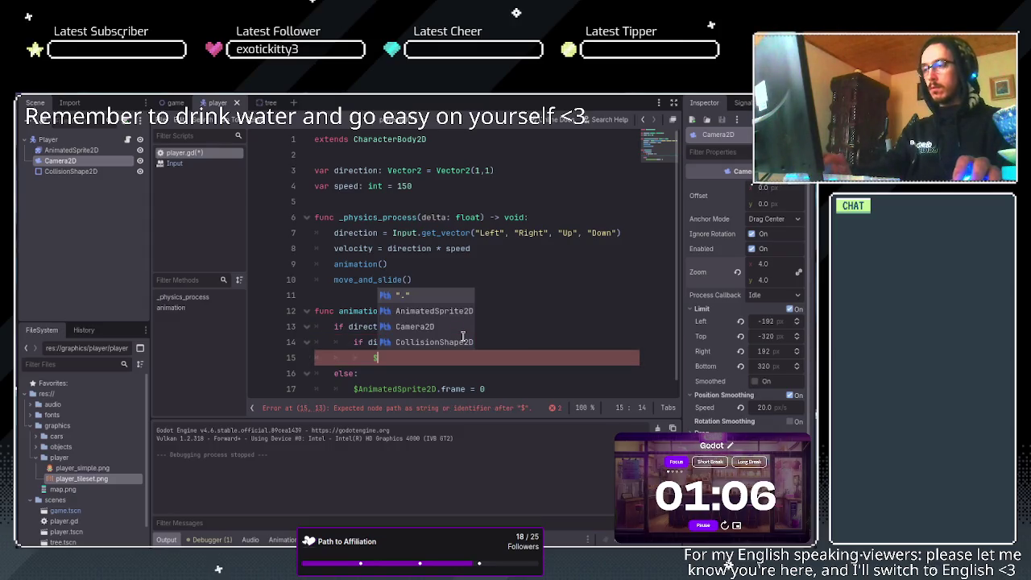
Set $AnimatedSprite2D.flip_h = true in the if block and change the condition to direction.x > 0.
click(457, 316)
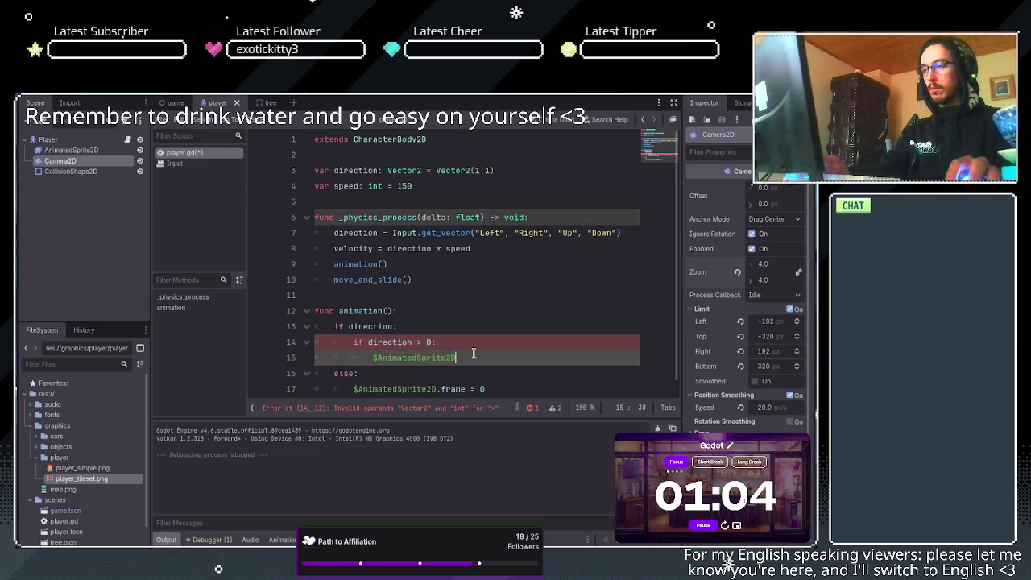
text(.flip)
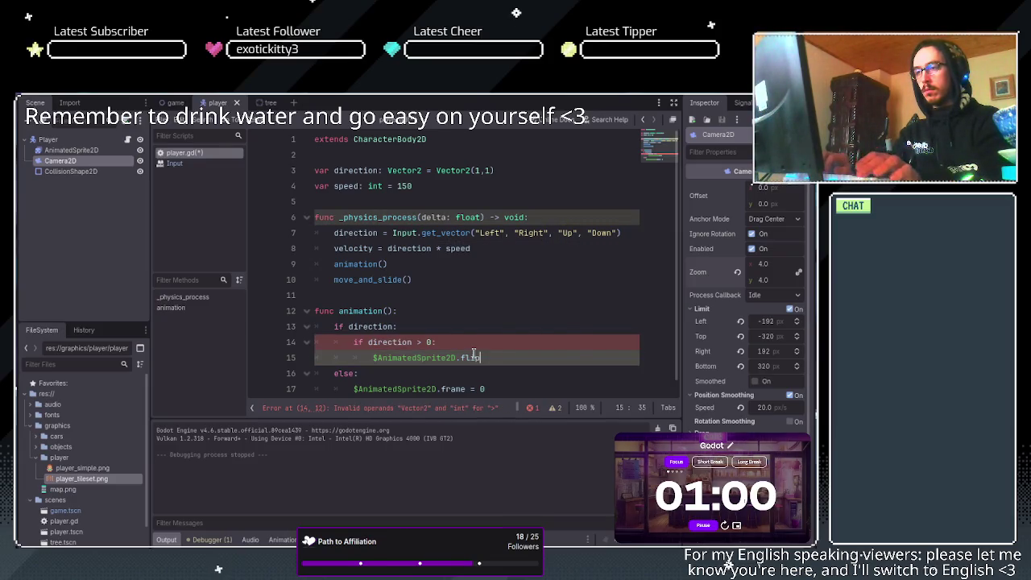
text(_h)
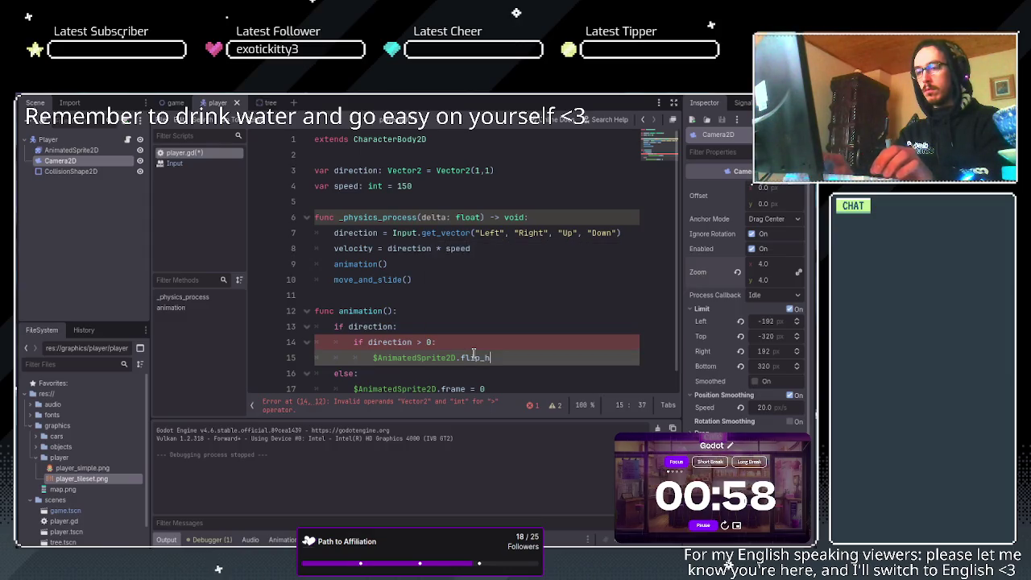
text( =)
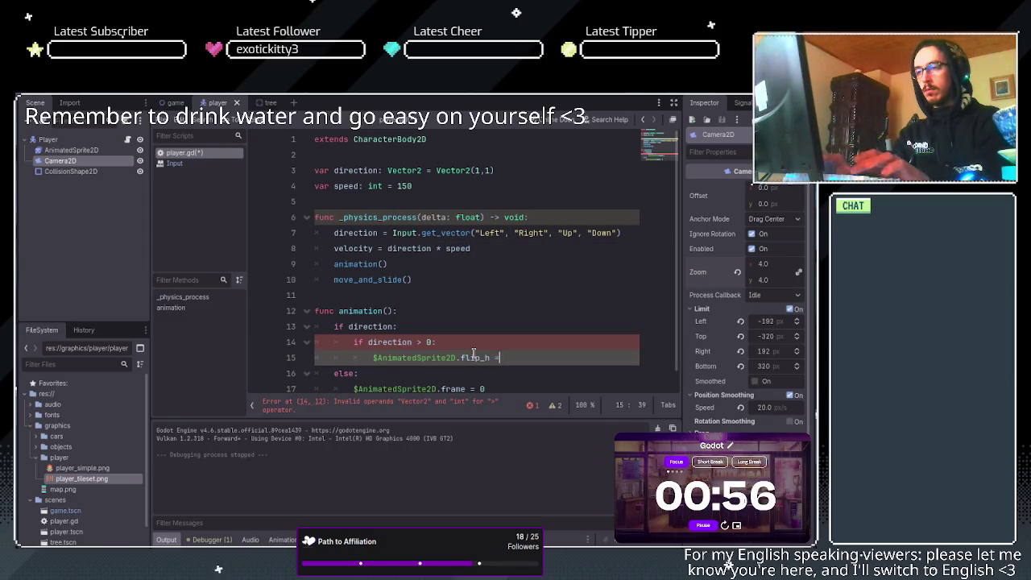
text( true)
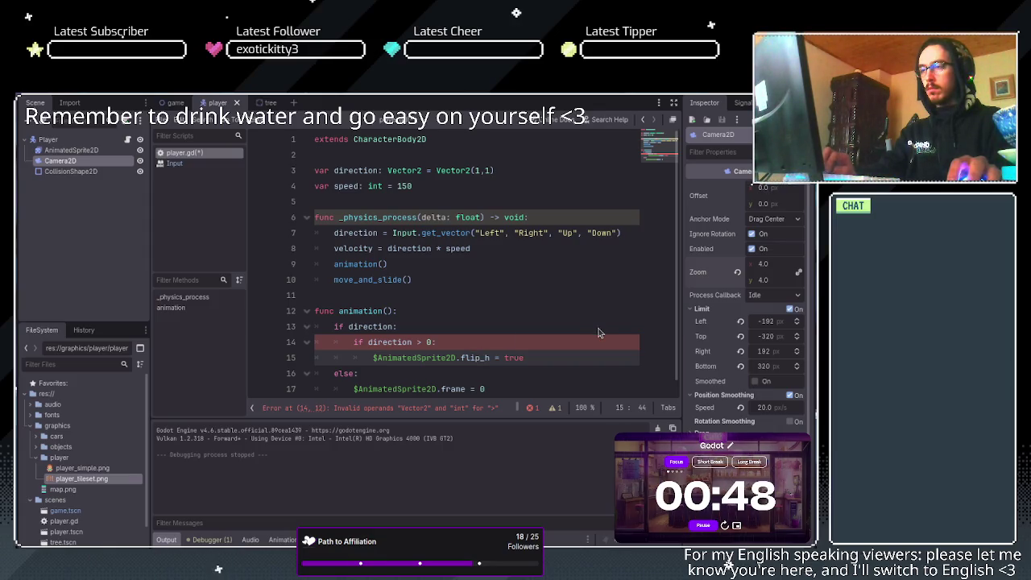
click(413, 342)
text(.x)
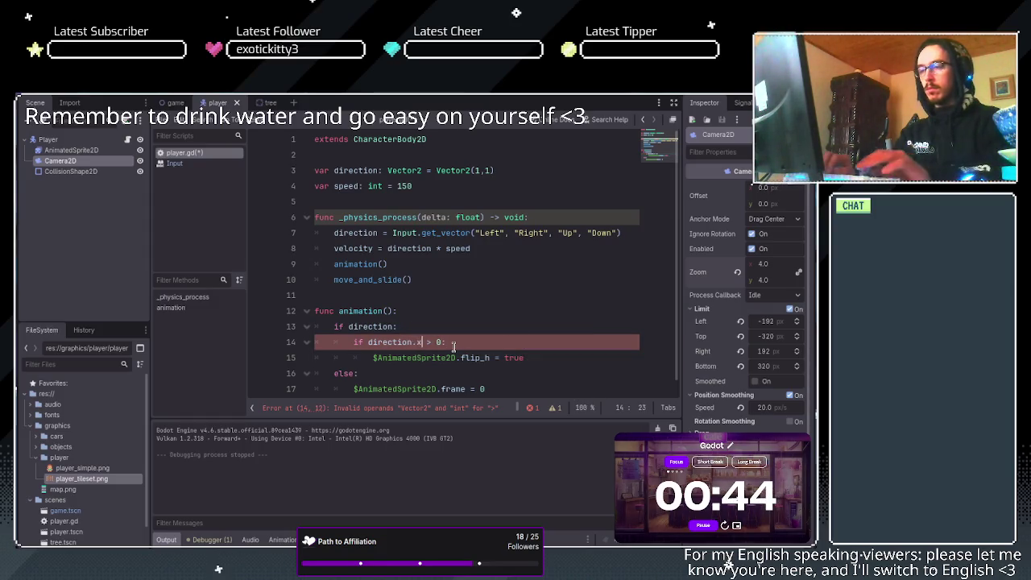
Add an else: branch aligned with the if, below the flip_h line.
click(568, 358)
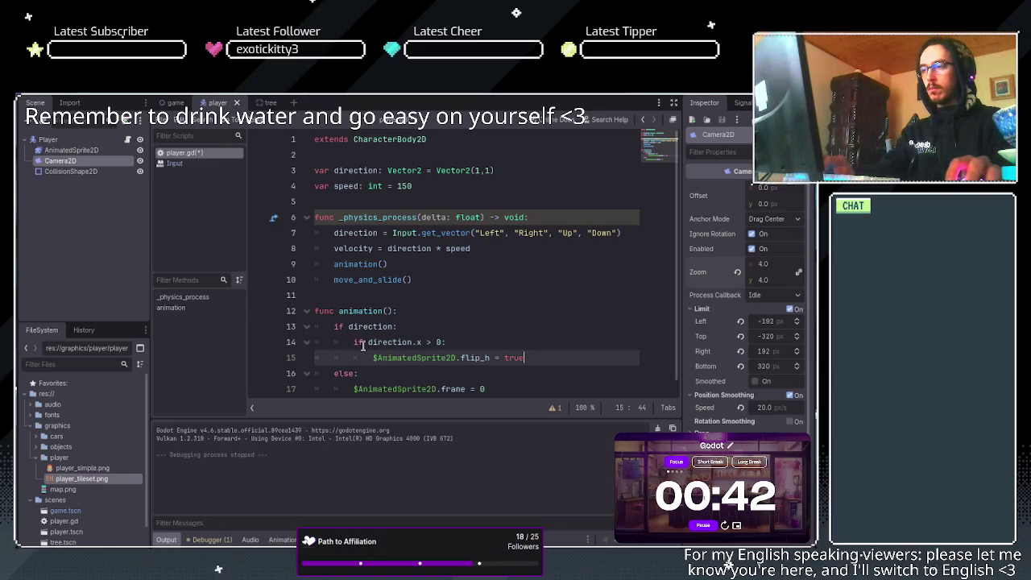
key(Return)
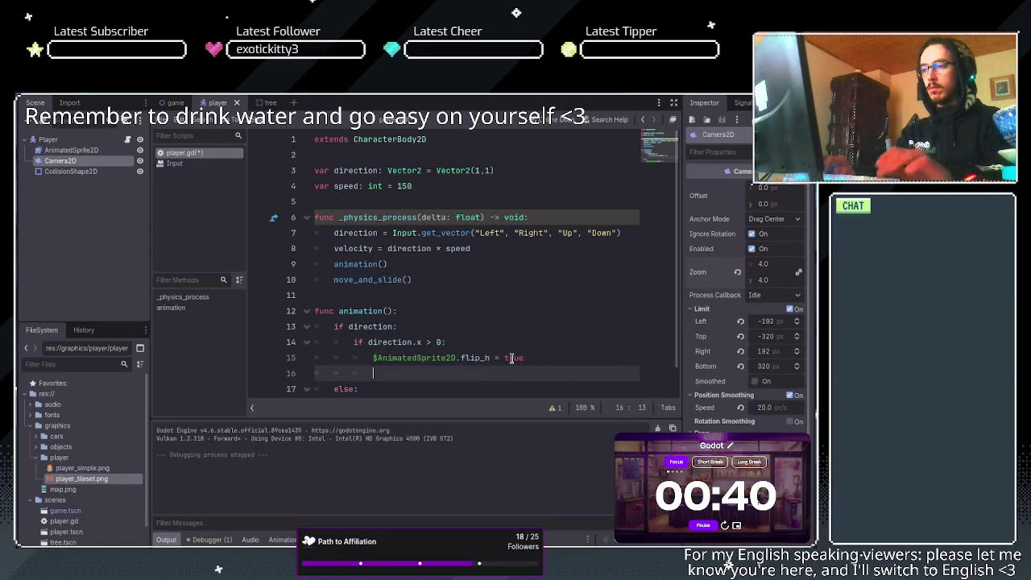
text(e)
key(BackSpace)
key(BackSpace)
text(els)
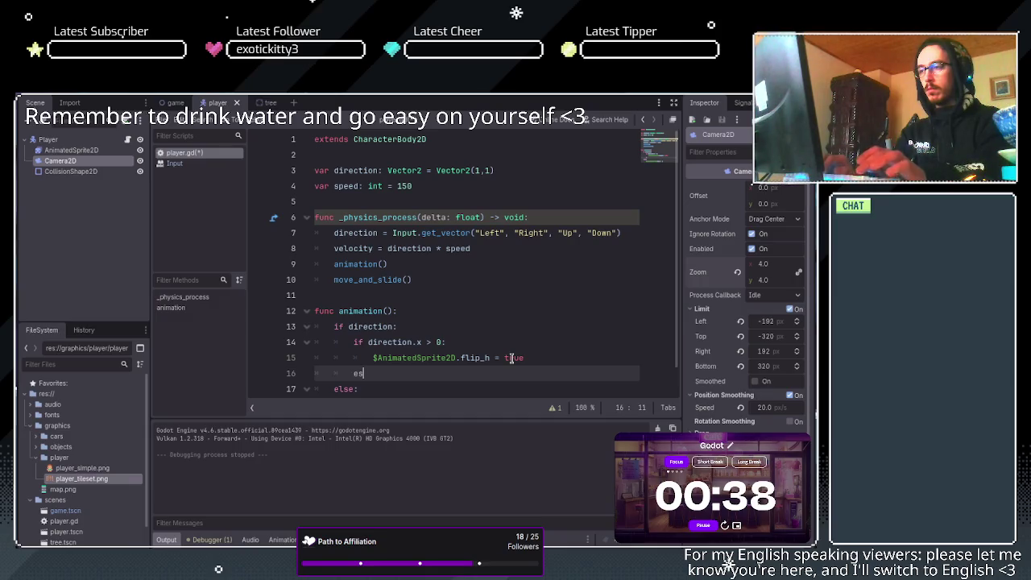
text(e:)
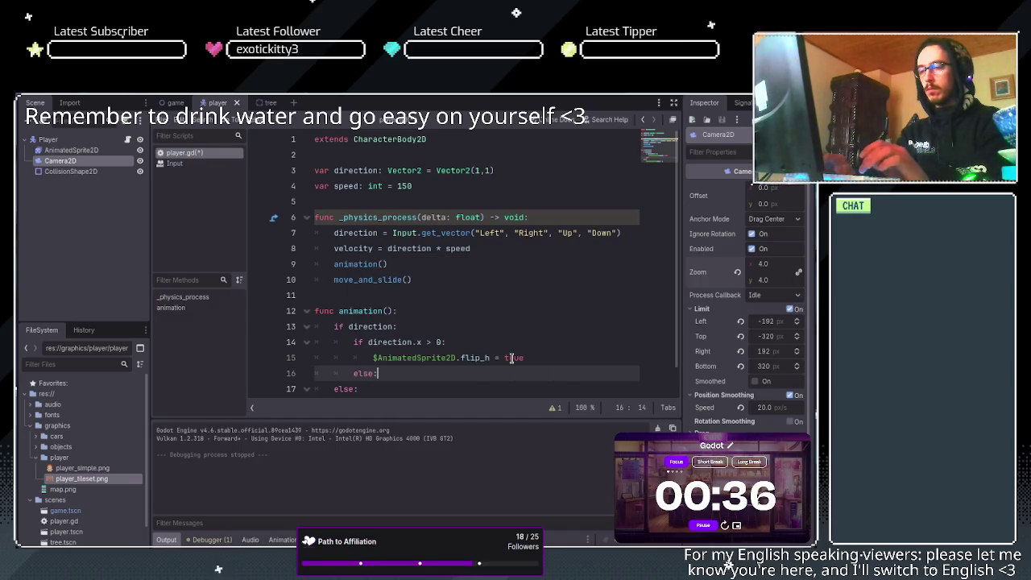
key(Return)
Put $AnimatedSprite2D.flip_h = false under else and save player.gd.
scroll(511, 358, down, 1)
drag(372, 311, 526, 313)
key(ctrl+c)
click(472, 342)
key(ctrl+v)
double_click(513, 341)
text(false)
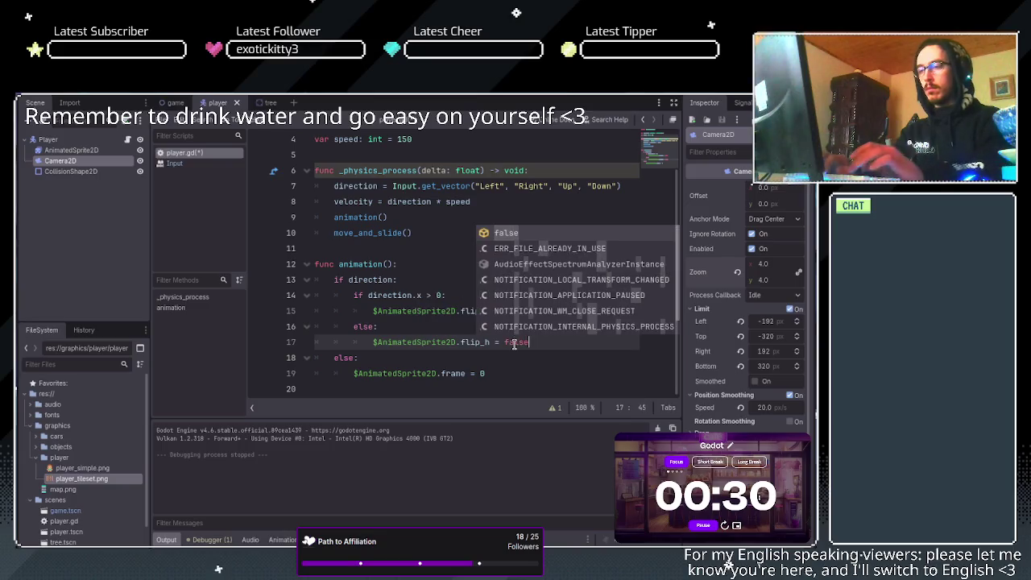
key(Down)
key(ctrl+s)
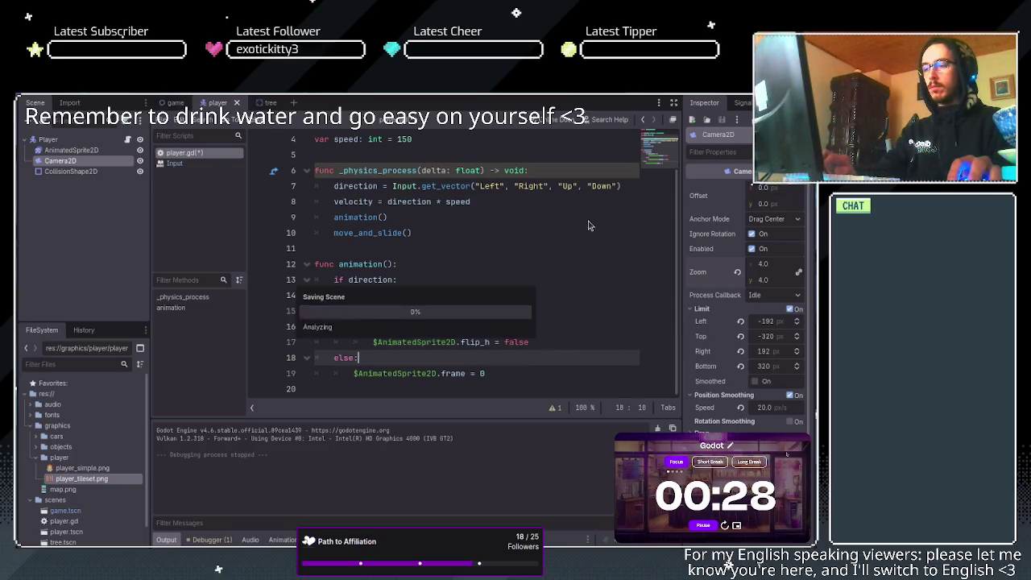
key(F5)
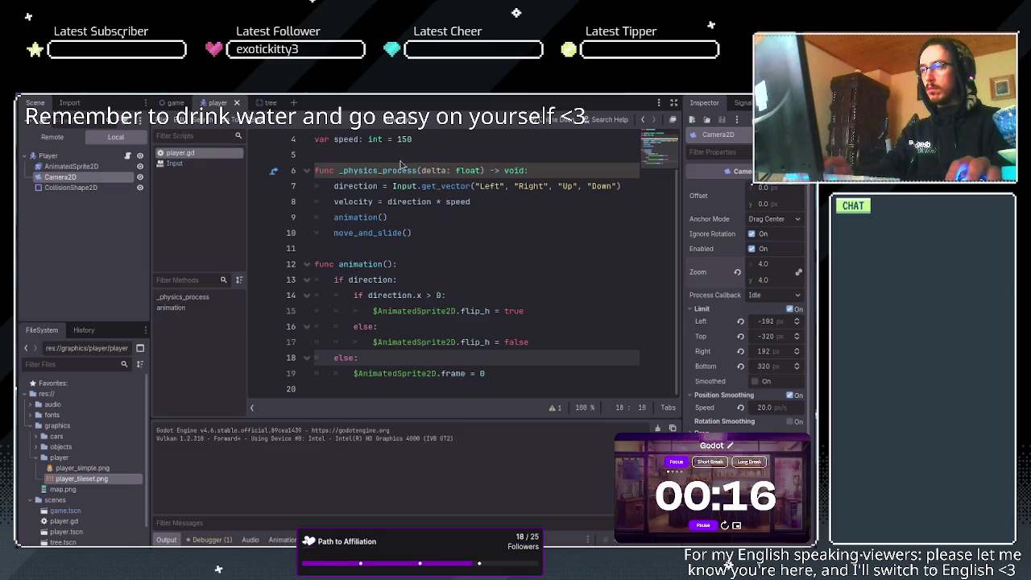
key(F8)
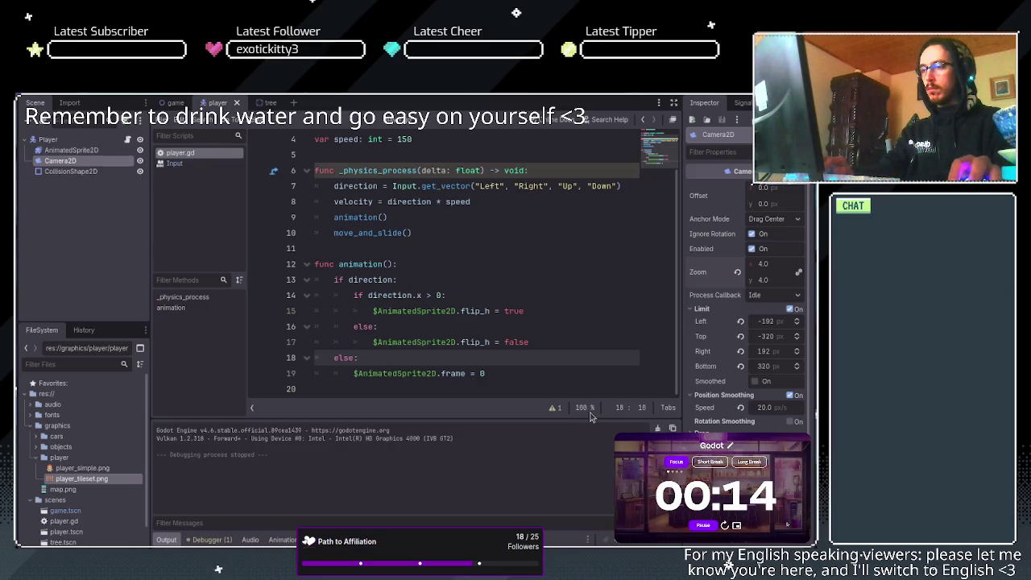
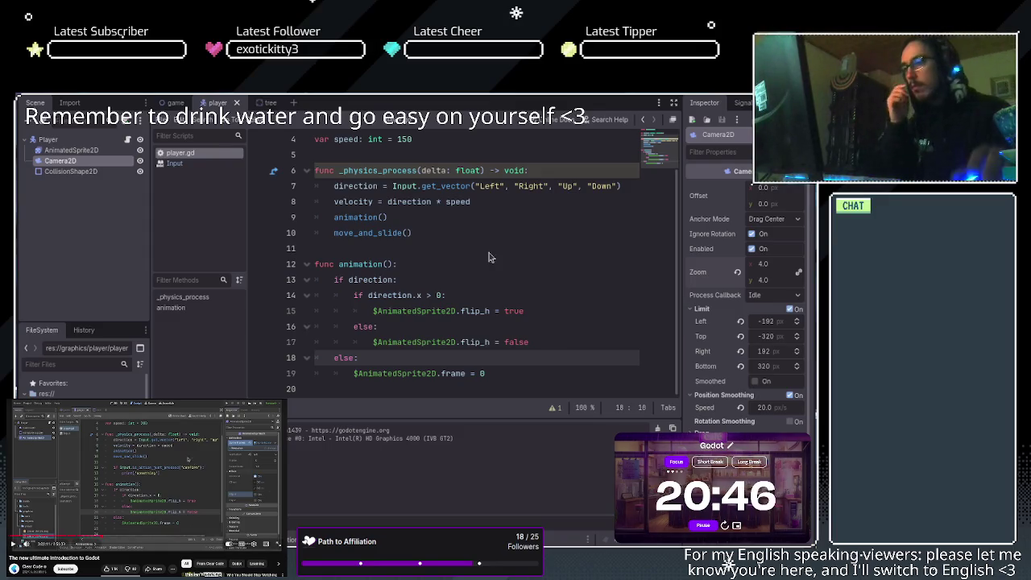
Pause the reference tutorial video on the exercise slide.
key(space)
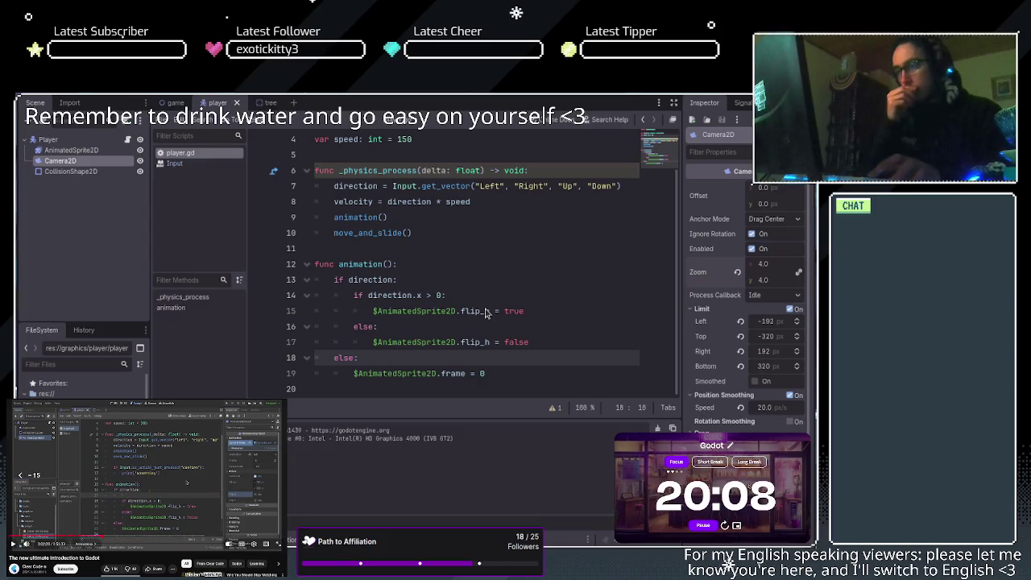
key(space)
key(space)
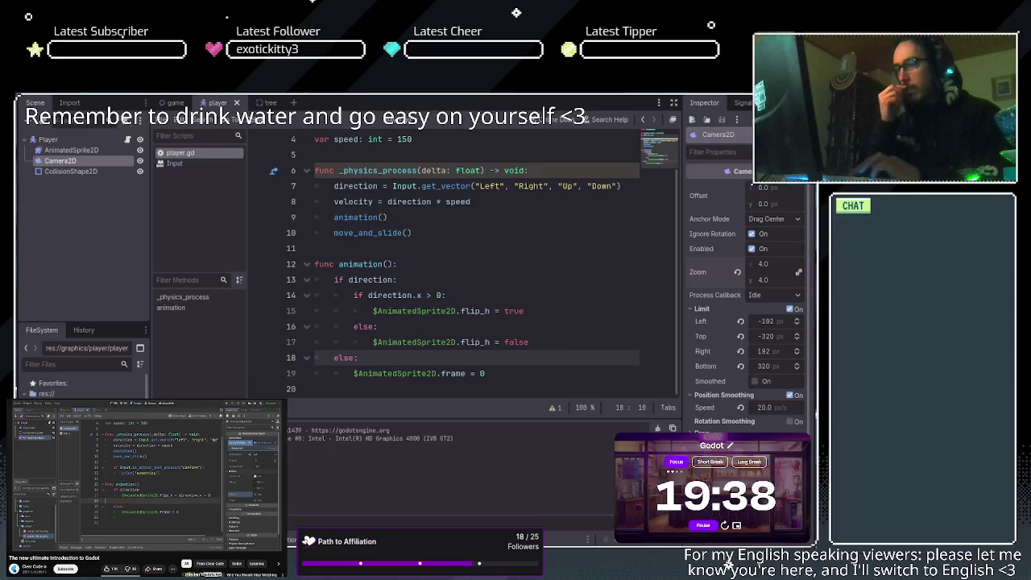
key(space)
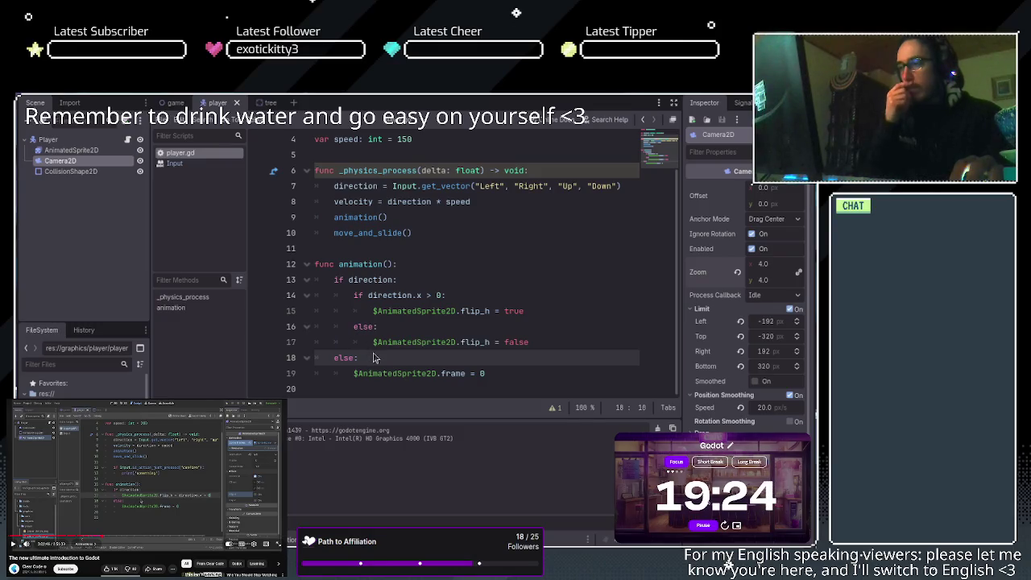
key(XF86AudioPlay)
key(XF86AudioPlay)
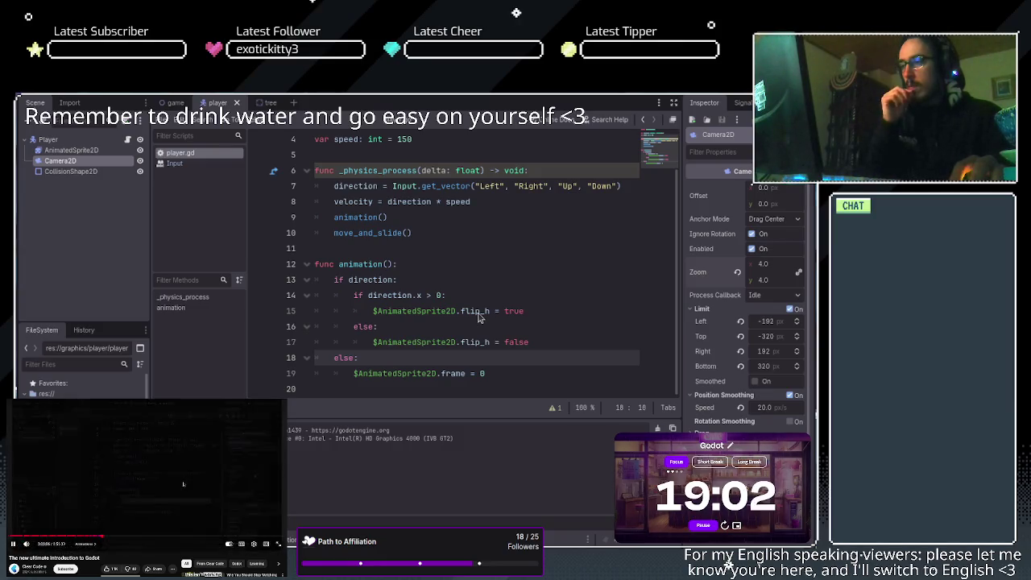
click(184, 484)
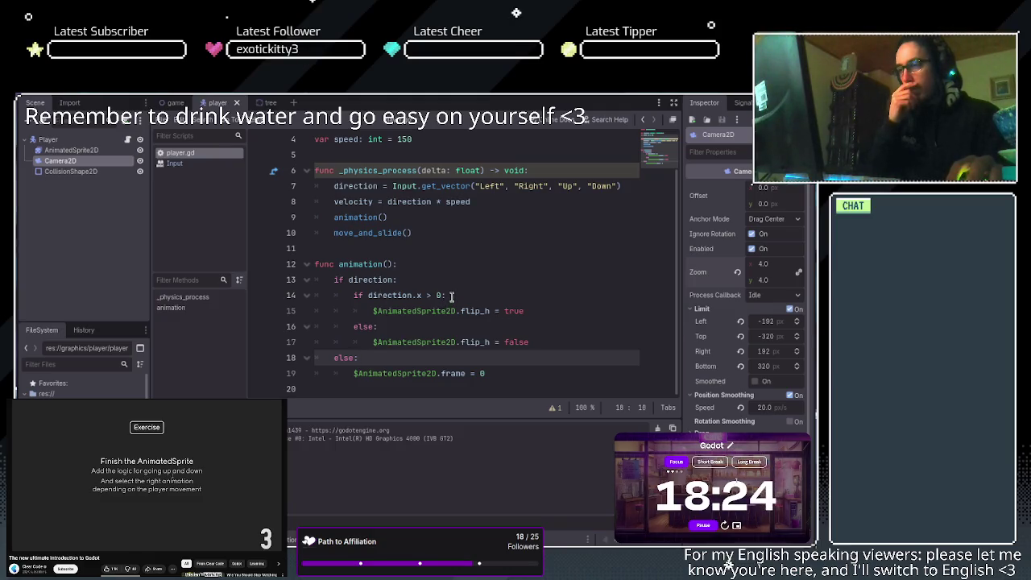
Select the flip_h if/else block on lines 14–17 of player.gd to review it.
mouse_move(344, 292)
mouse_down()
mouse_move(379, 326)
mouse_move(531, 342)
mouse_up()
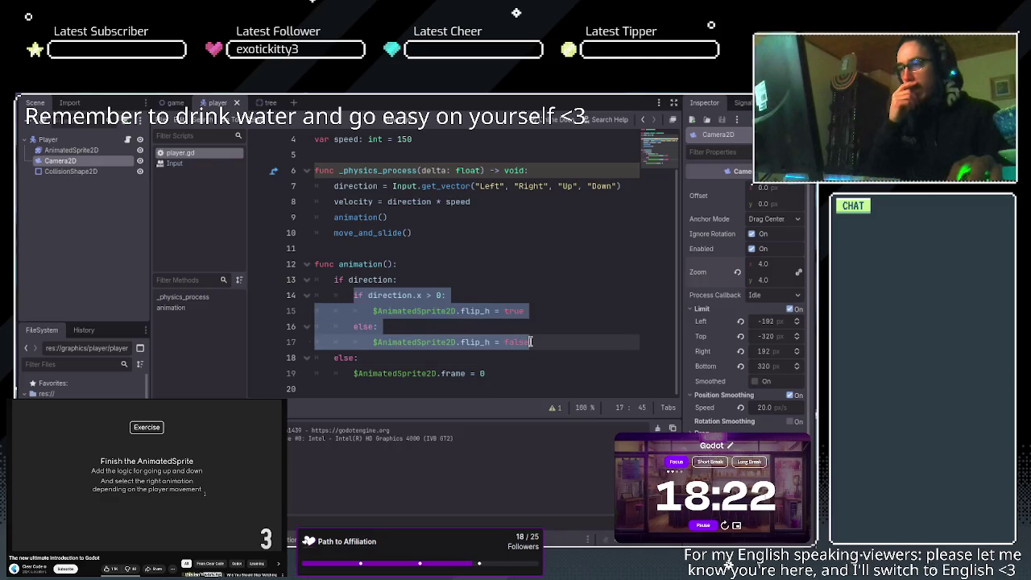
click(531, 341)
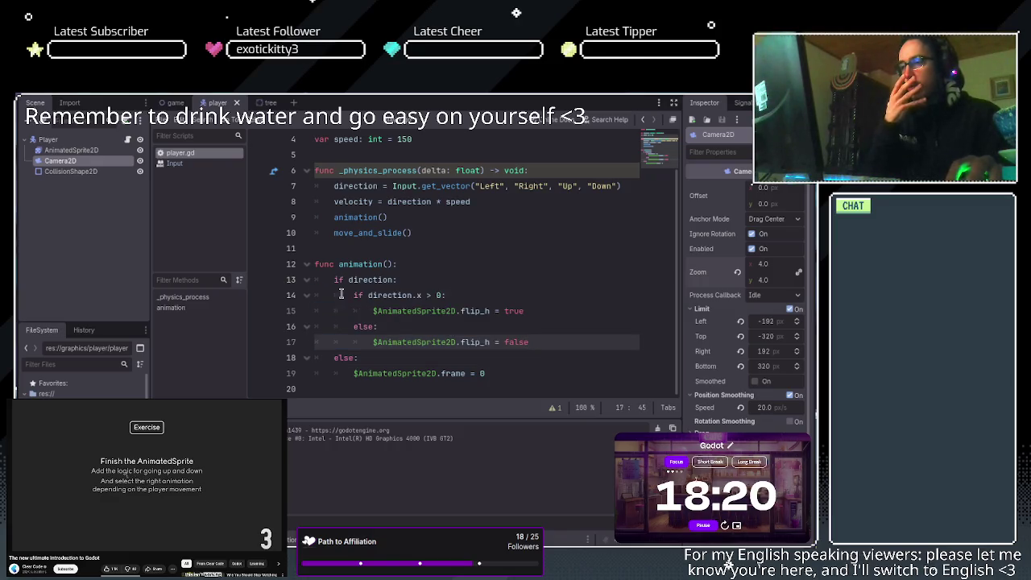
mouse_move(355, 295)
mouse_down()
mouse_move(552, 354)
mouse_move(532, 344)
mouse_up()
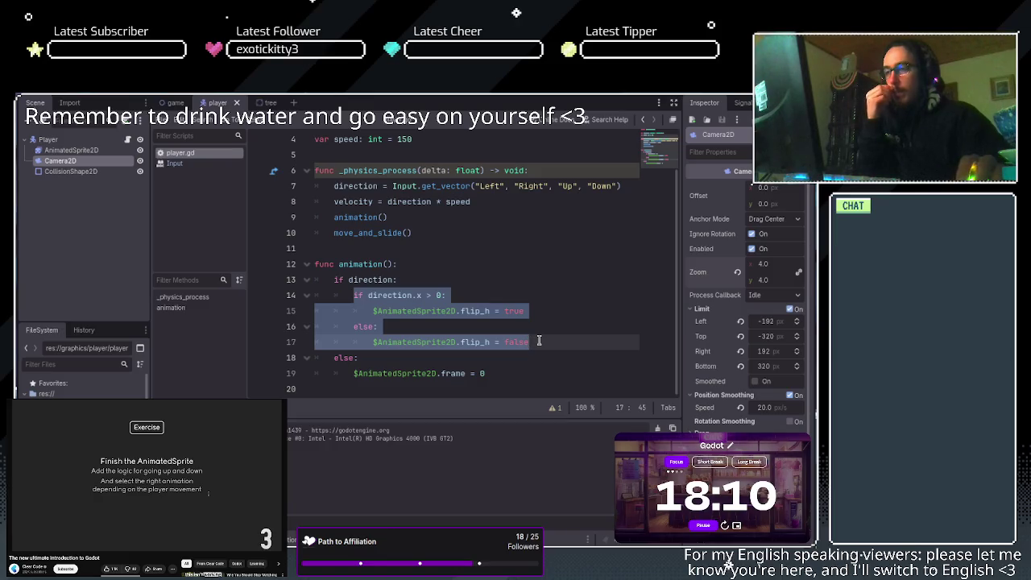
click(517, 284)
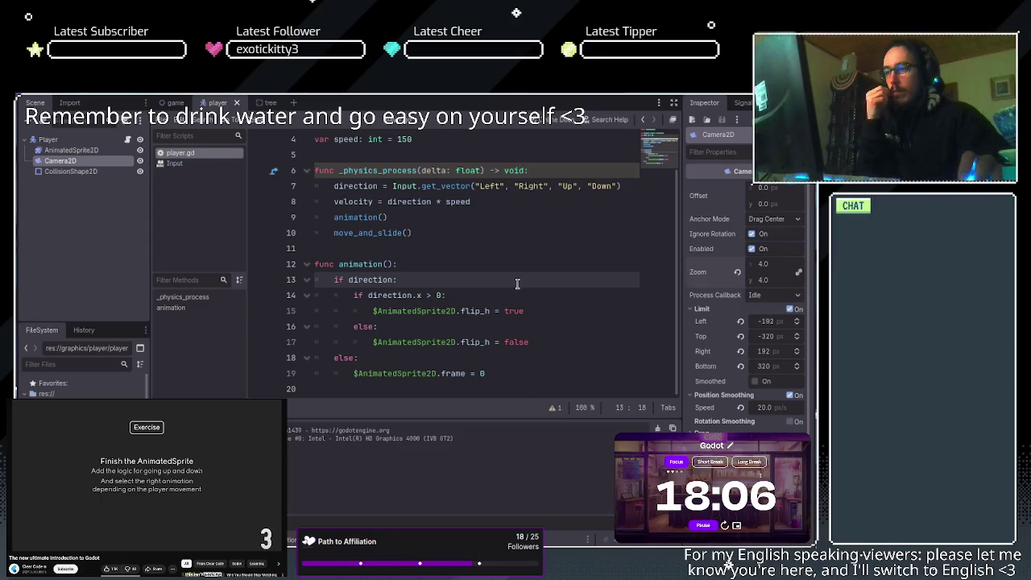
scroll(517, 283, up, 1)
scroll(517, 284, down, 1)
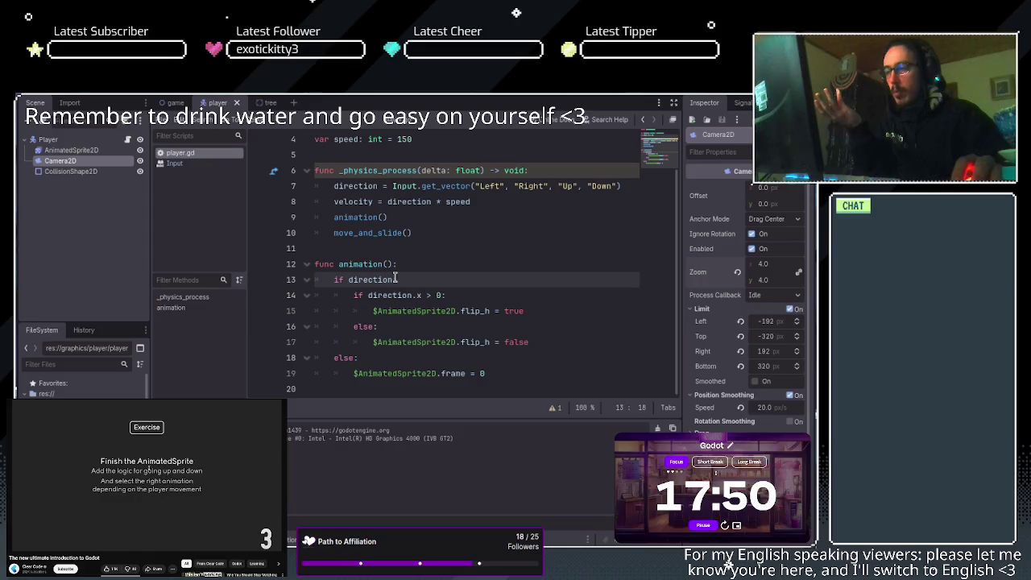
Compare the 'if direction:' and 'if direction.x > 0:' conditions on lines 13–14.
drag(354, 296, 452, 296)
click(452, 297)
mouse_move(335, 279)
mouse_down()
mouse_move(488, 345)
mouse_move(540, 349)
mouse_up()
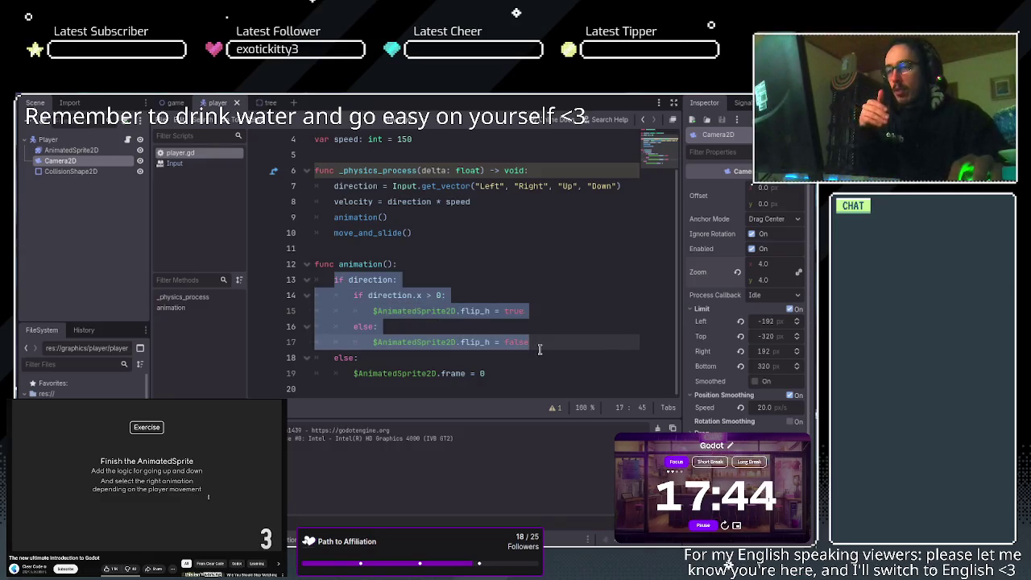
click(539, 347)
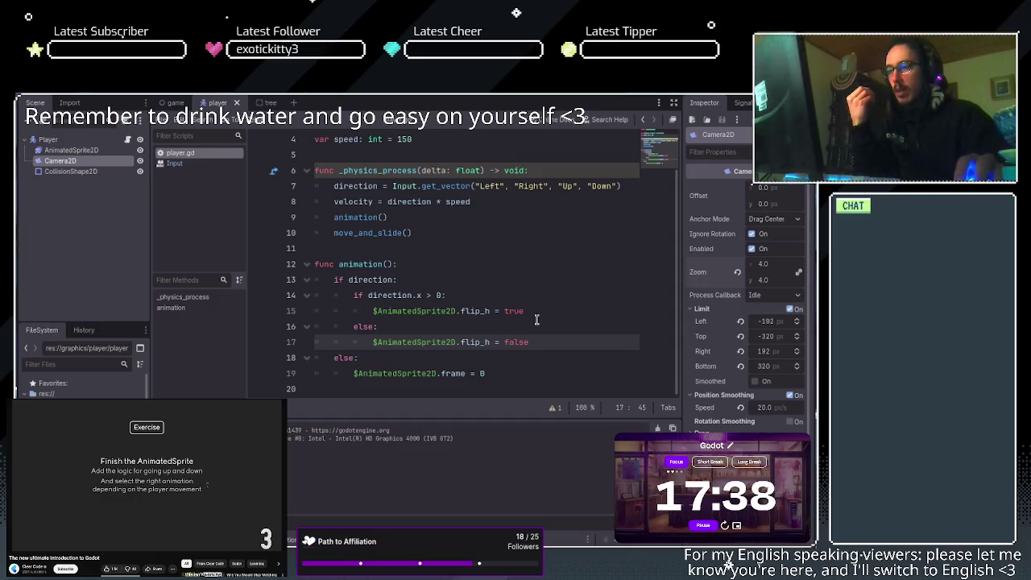
drag(334, 280, 422, 280)
drag(353, 295, 473, 302)
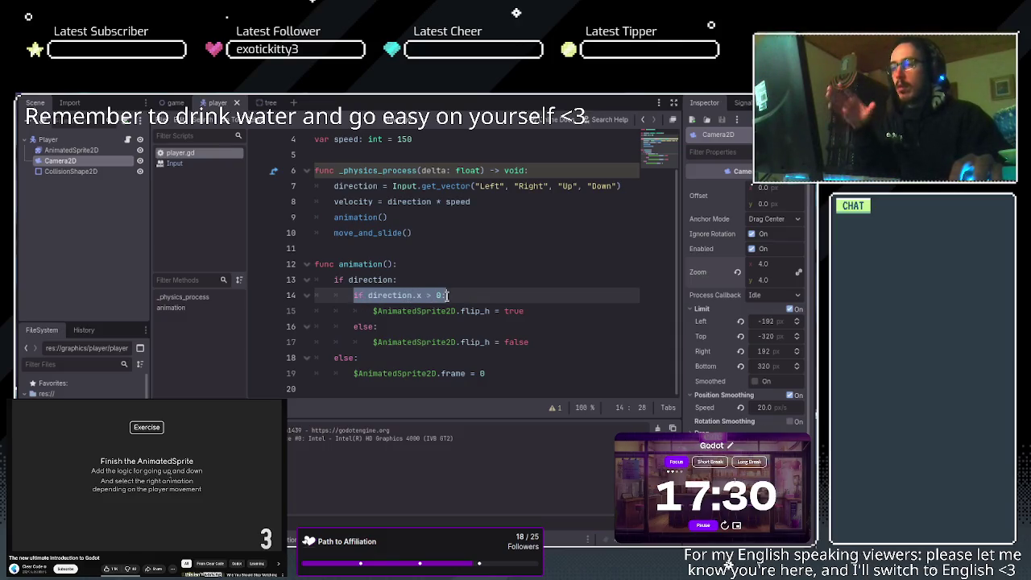
click(448, 296)
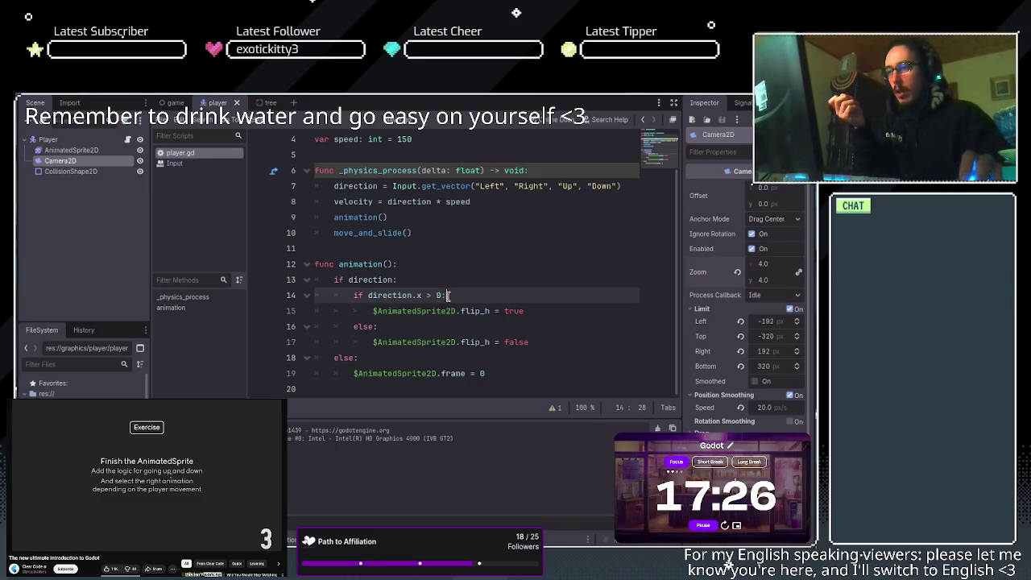
scroll(447, 295, up, 2)
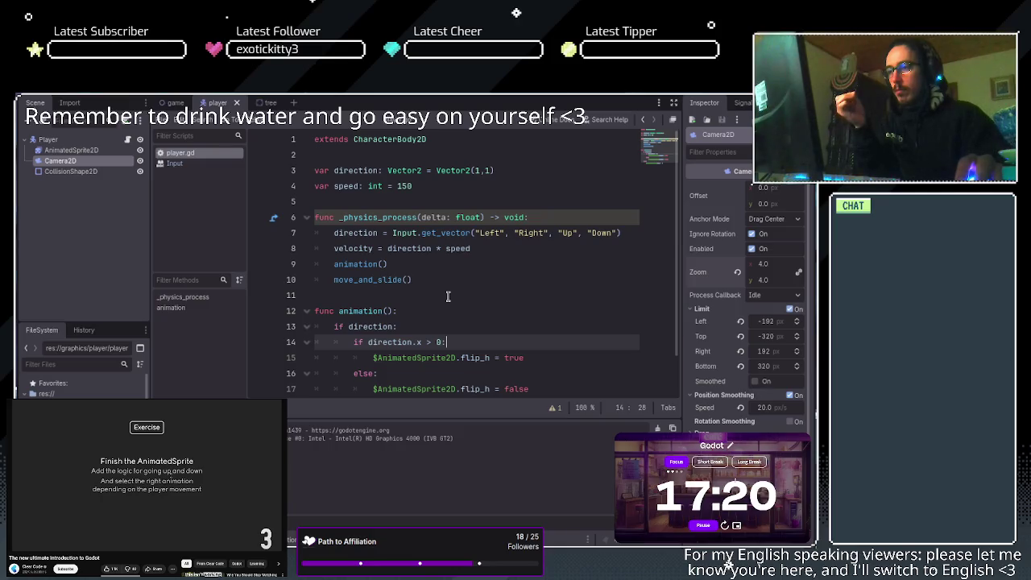
scroll(449, 296, down, 1)
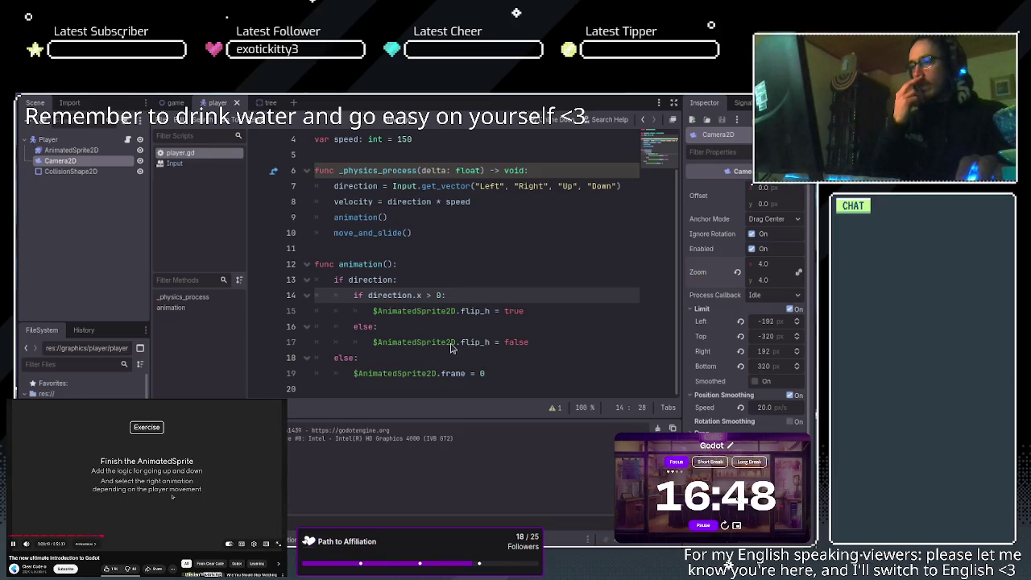
key(XF86AudioPlay)
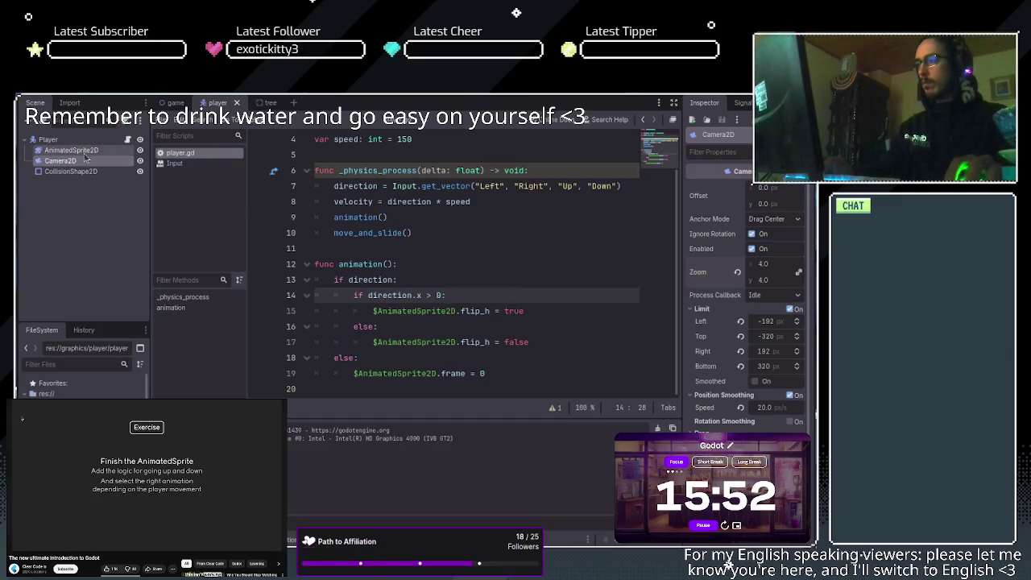
Select AnimatedSprite2D, show it in the 2D view, and add a new SpriteFrames animation.
click(49, 150)
click(380, 101)
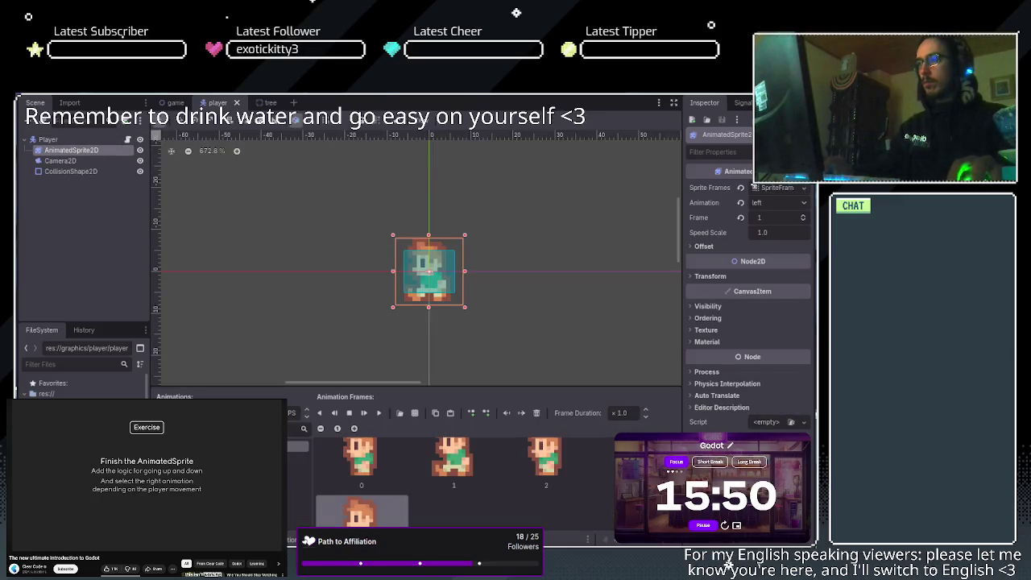
scroll(590, 498, down, 1)
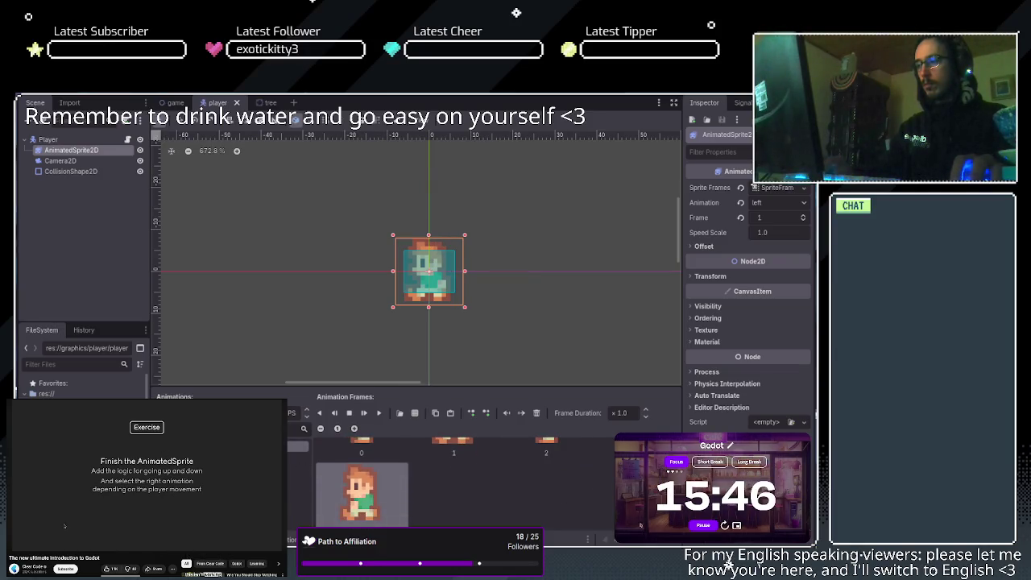
click(165, 412)
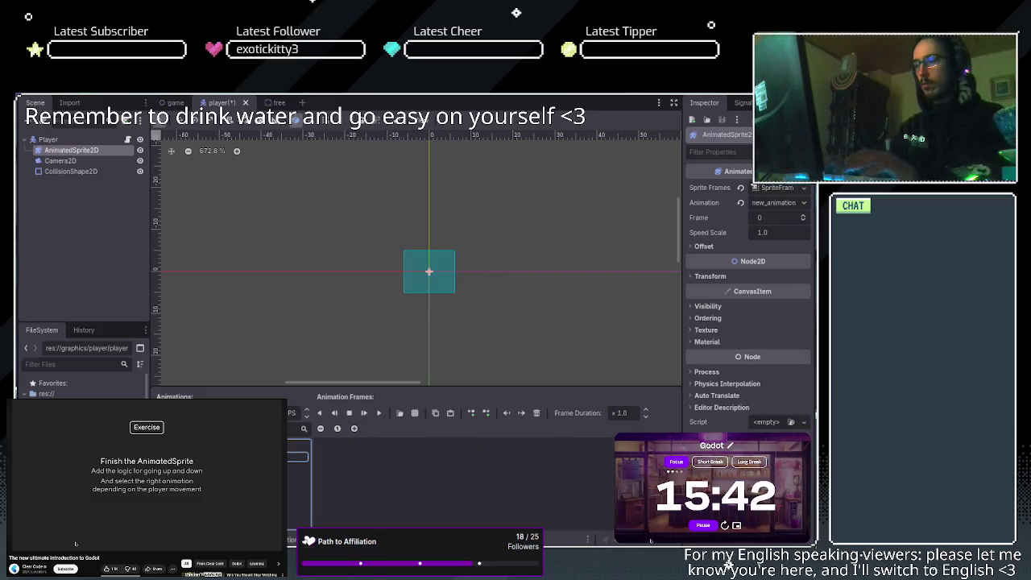
Rename new_animation to 'up' and check it against the left animation's frames.
key(Return)
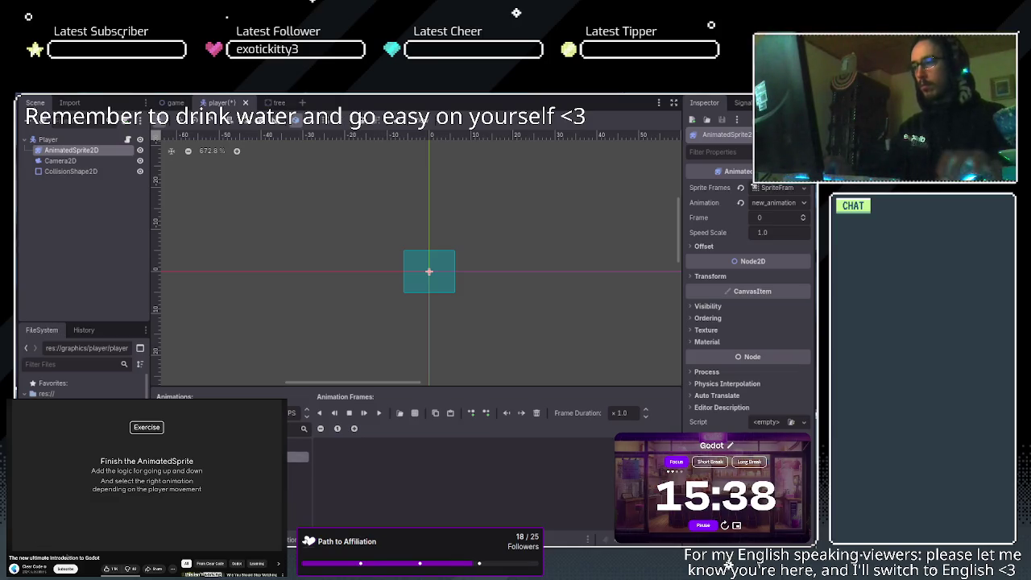
click(67, 553)
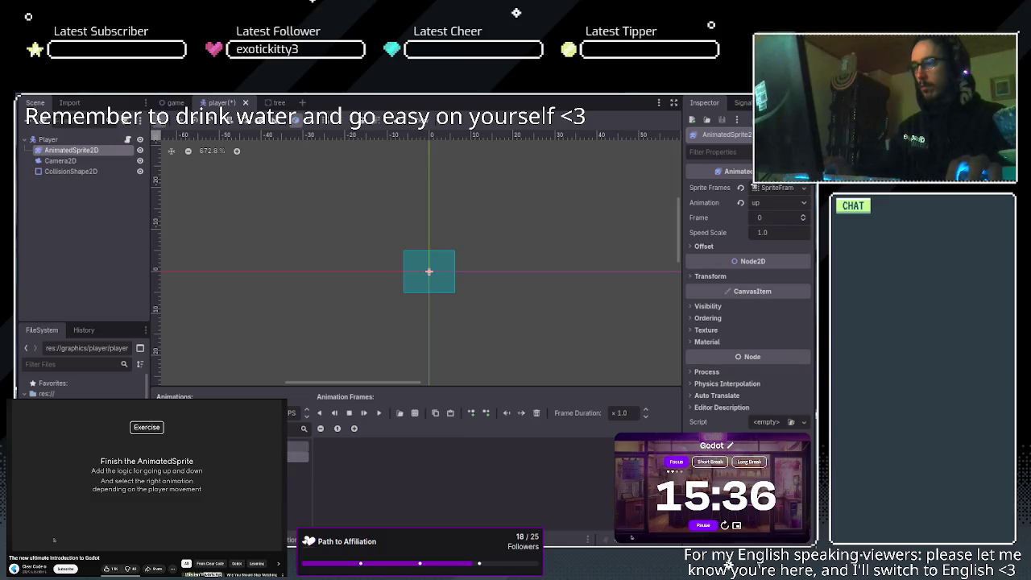
click(242, 456)
click(233, 457)
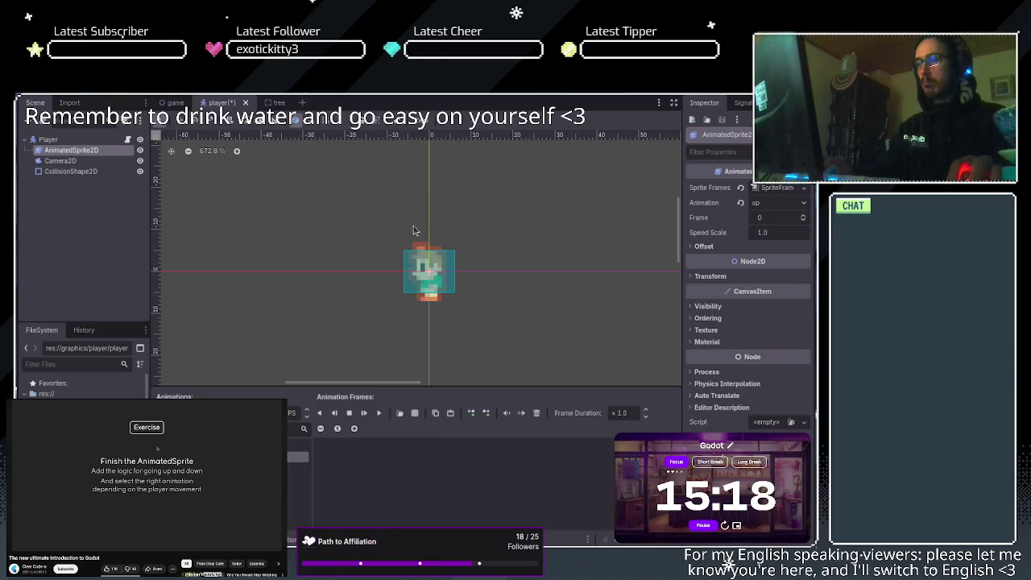
Add the back-facing walk frames to 'up' and reorder them into frames 0–3.
click(486, 470)
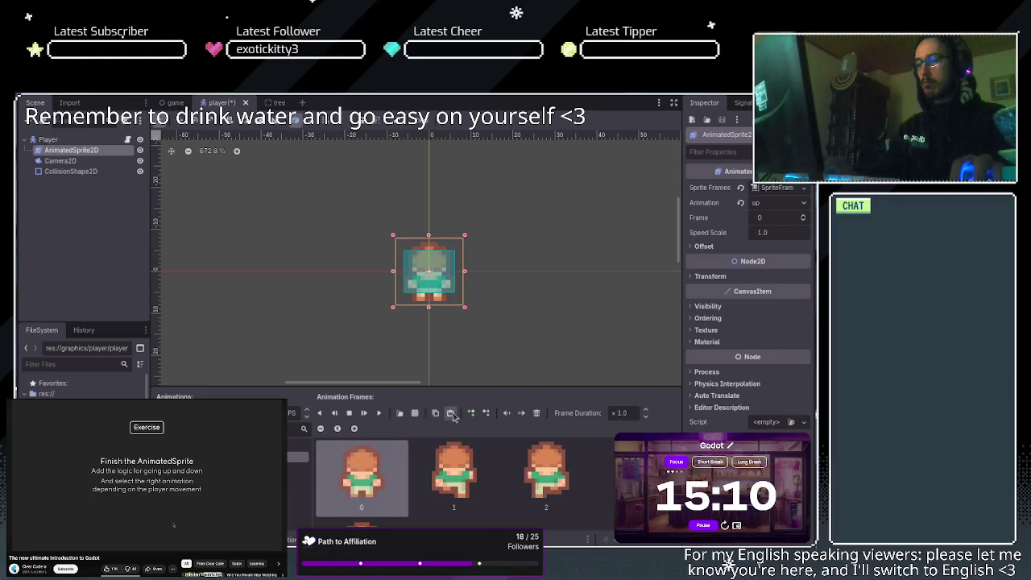
scroll(530, 478, down, 1)
mouse_move(387, 507)
mouse_down()
mouse_move(461, 462)
mouse_move(511, 466)
mouse_up()
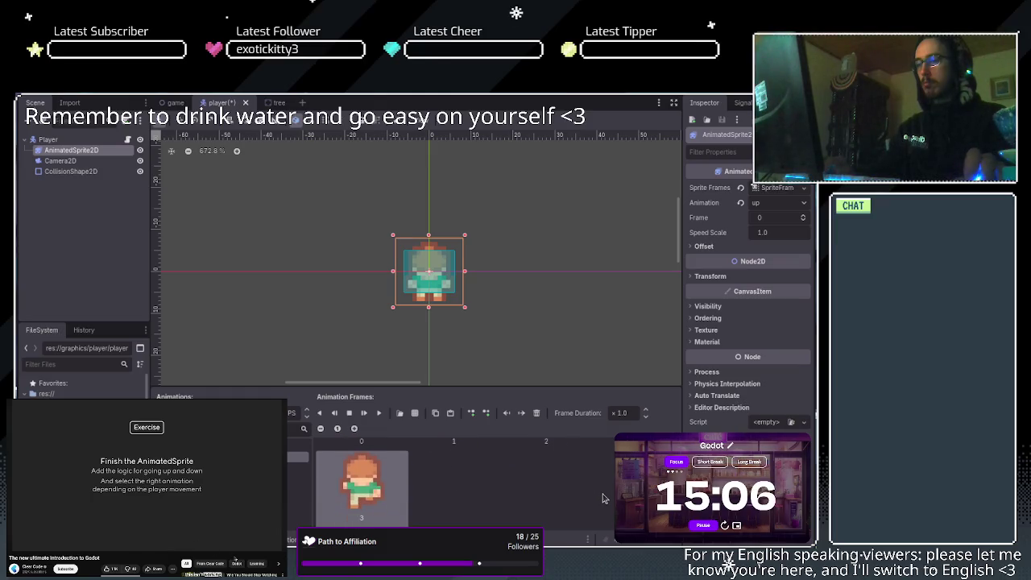
scroll(603, 497, up, 1)
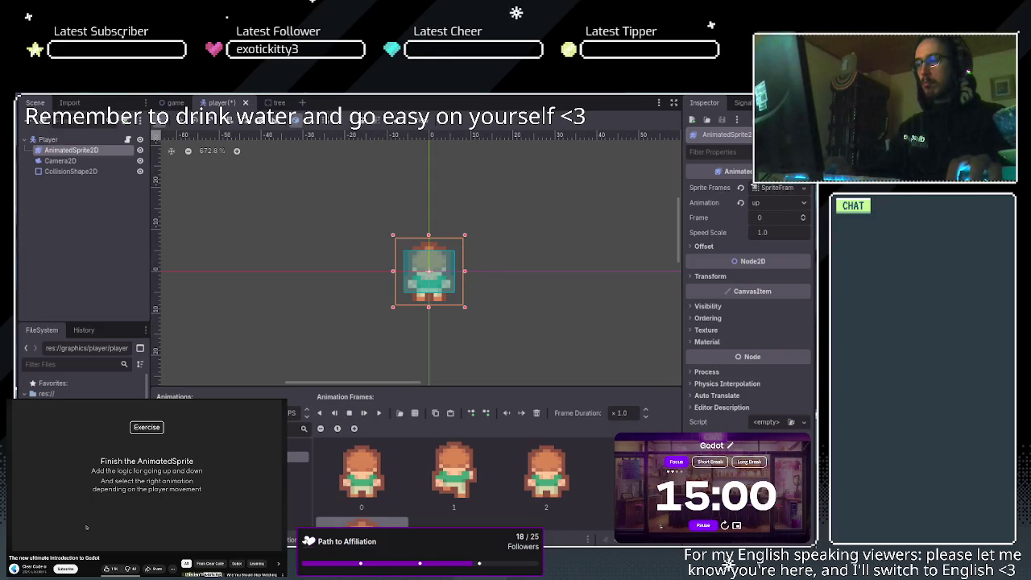
Play and stop the up animation on frame 3, then open player.gd in the Script workspace.
click(298, 446)
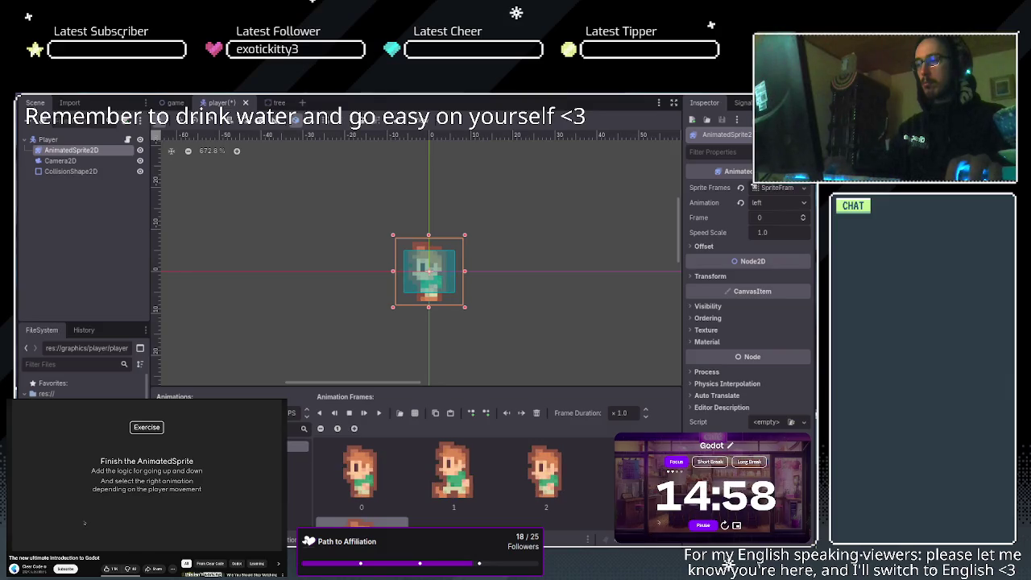
click(298, 456)
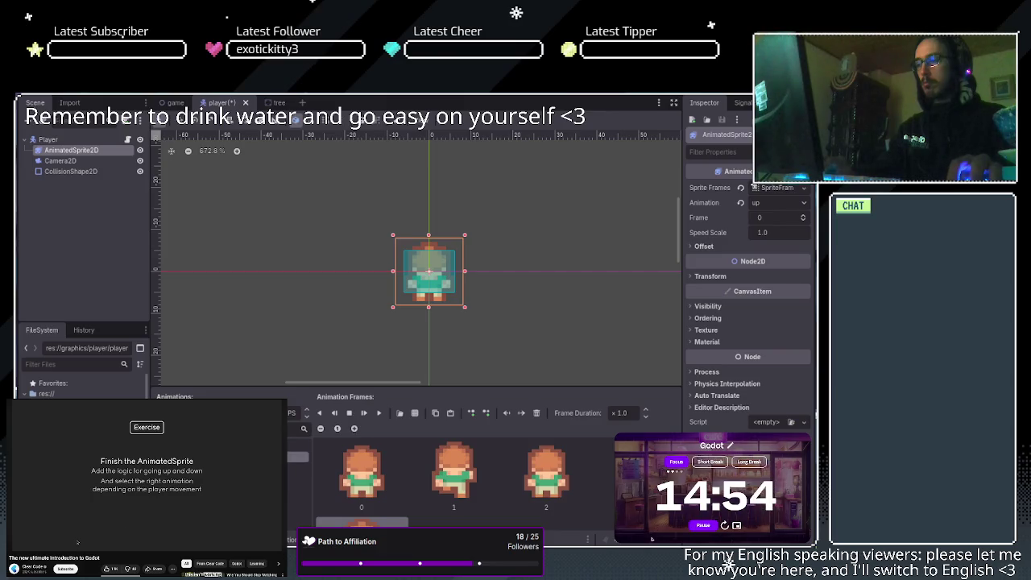
key(Up)
key(Down)
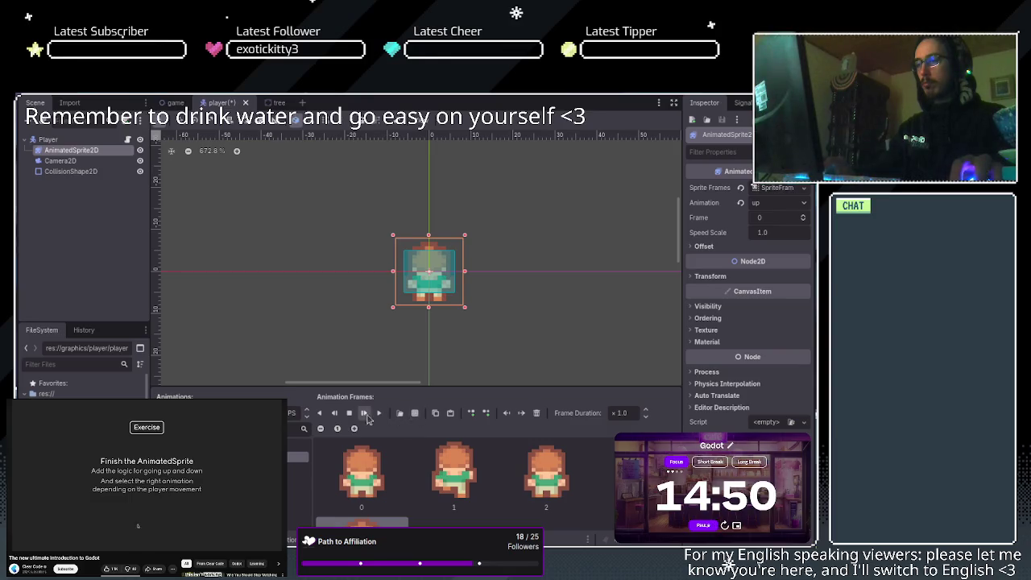
click(380, 414)
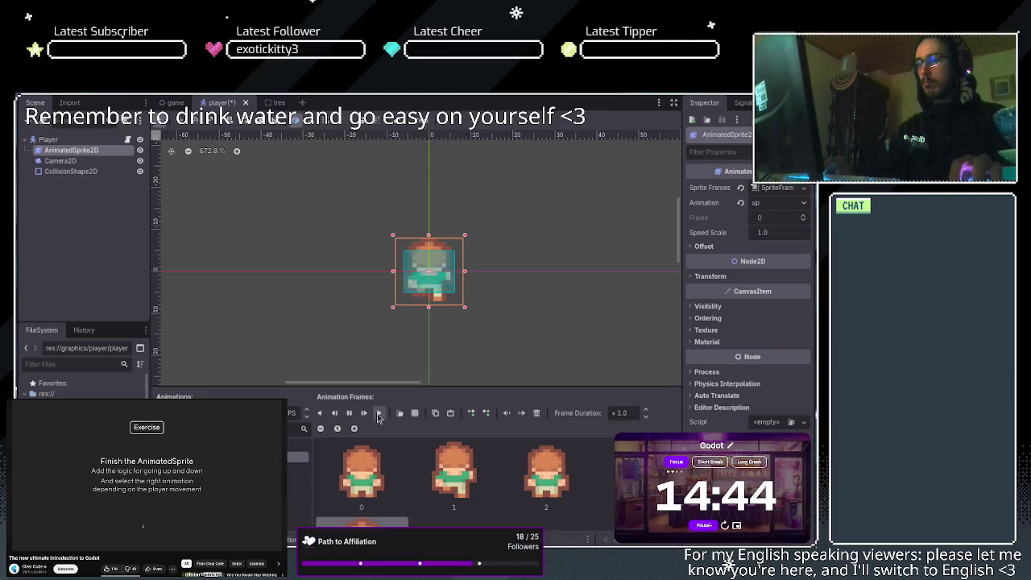
click(349, 415)
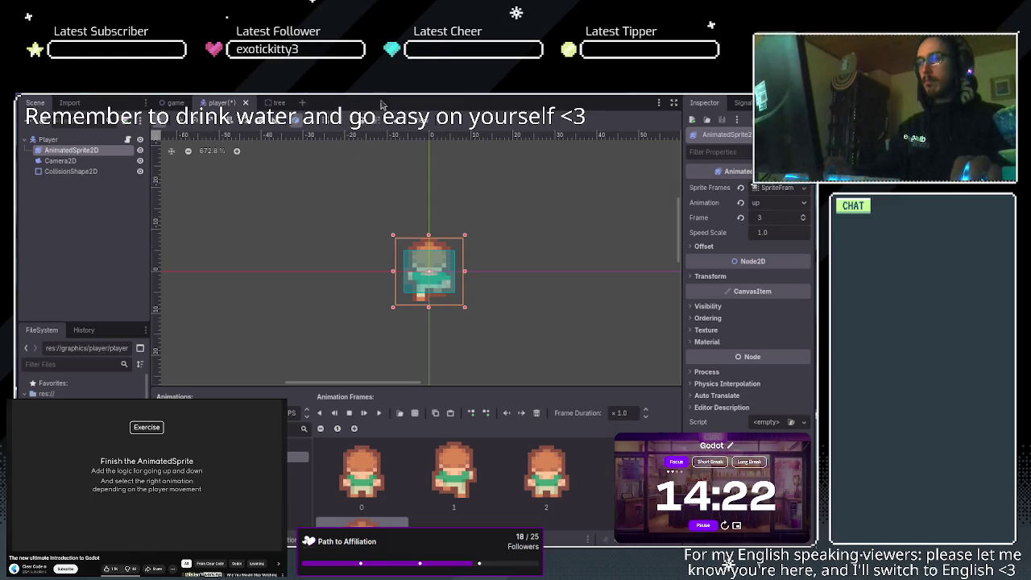
key(ctrl+F3)
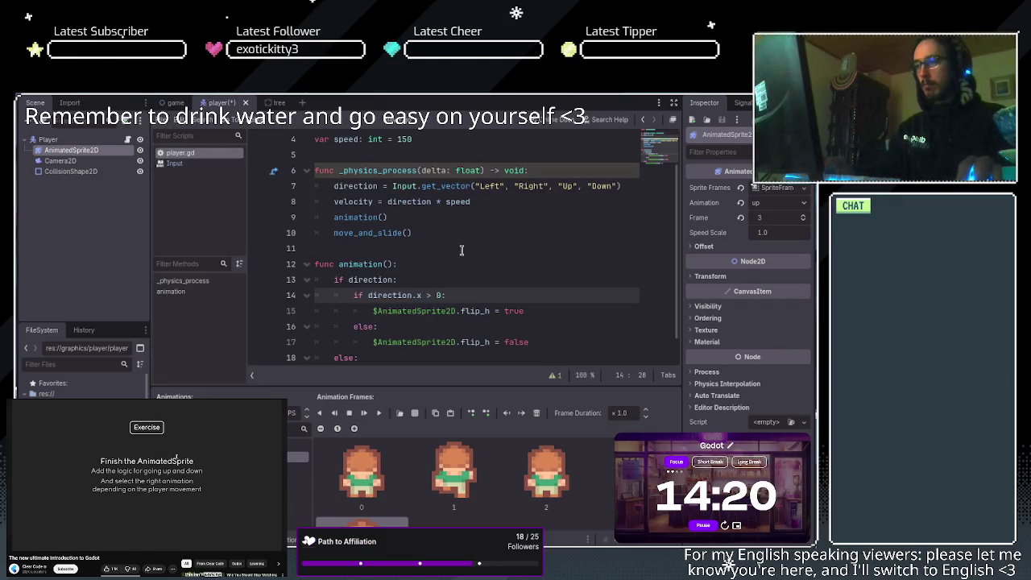
scroll(463, 250, down, 1)
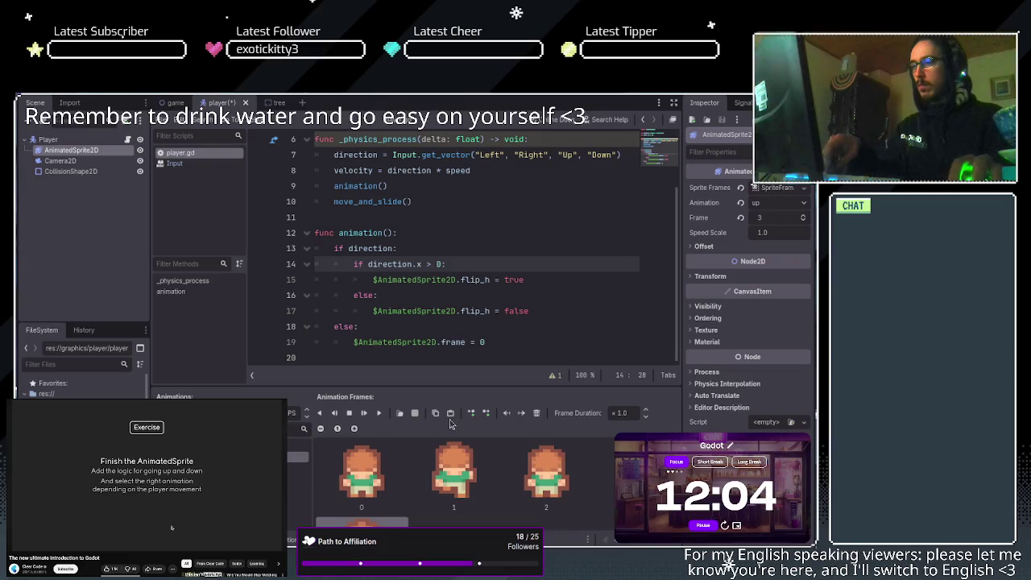
scroll(460, 305, up, 3)
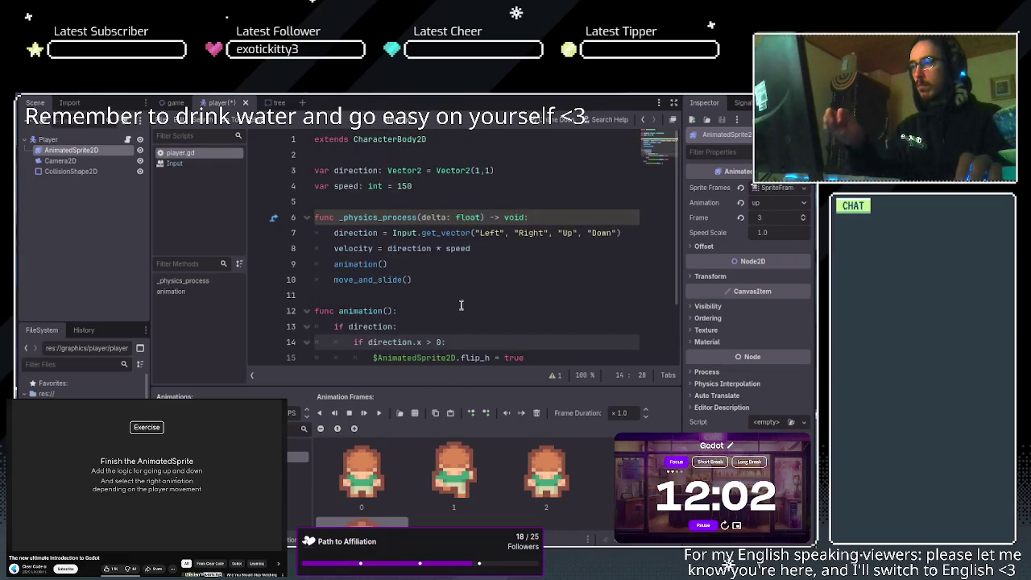
scroll(461, 305, down, 3)
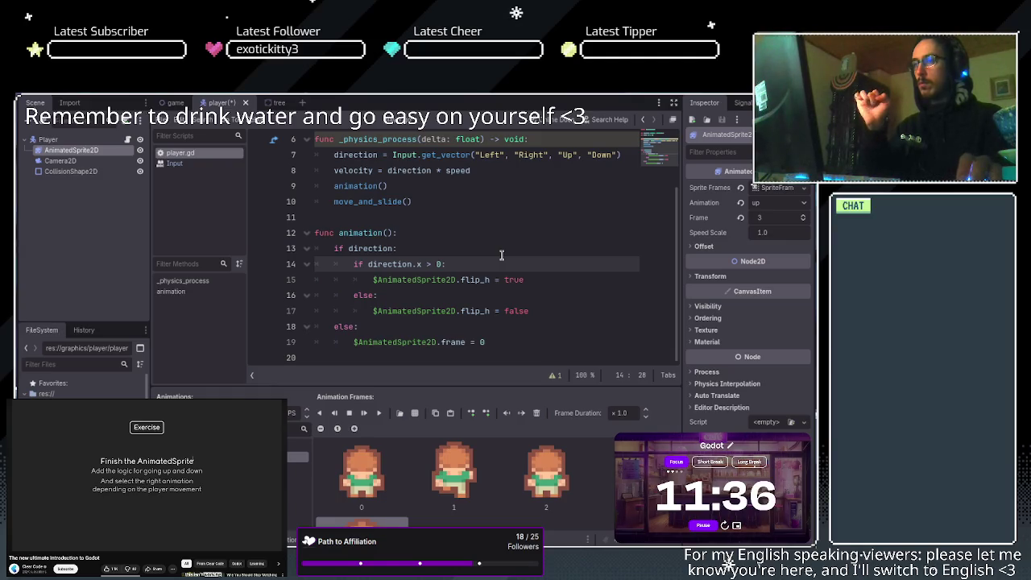
scroll(501, 255, up, 2)
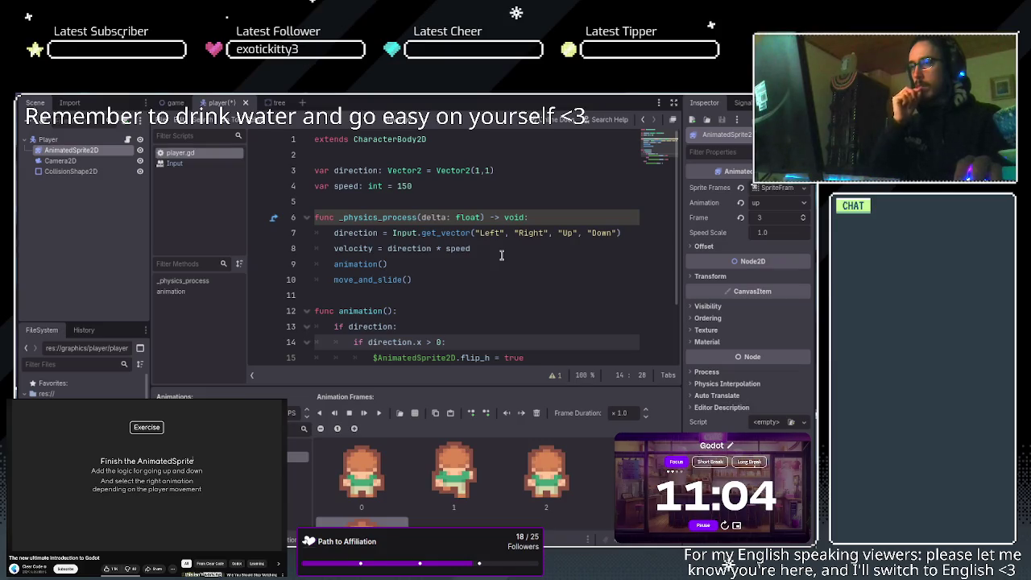
scroll(501, 255, down, 3)
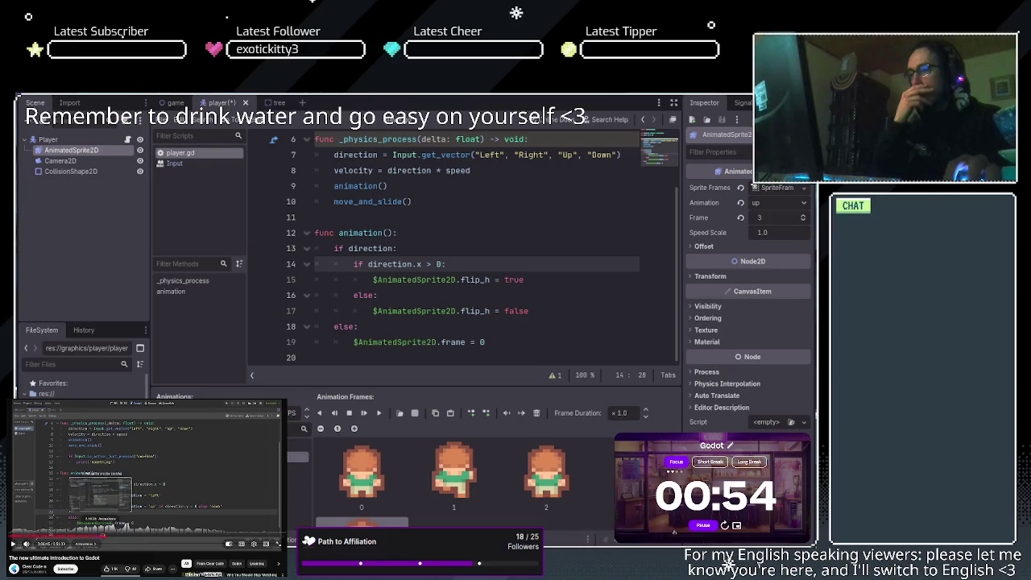
Jump the reference tutorial video to another point.
click(101, 537)
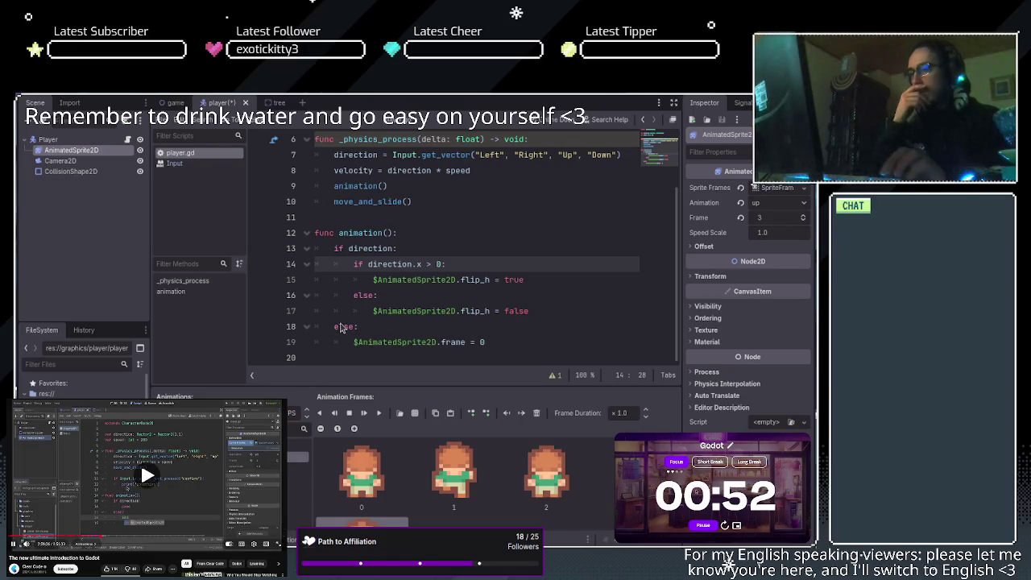